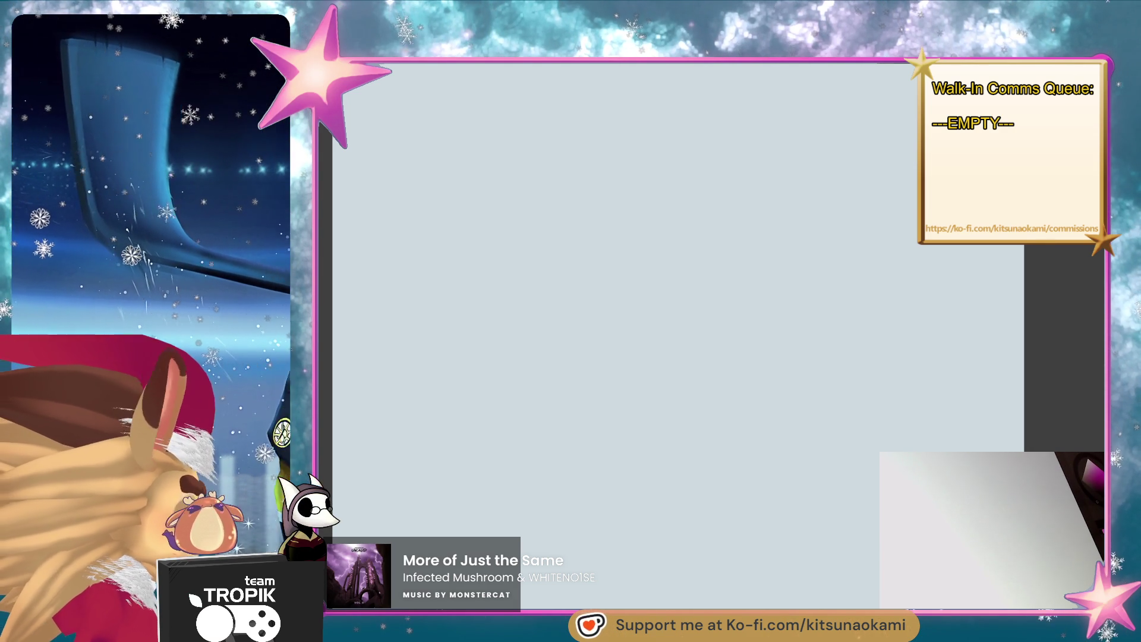
- Drop the Ratitwo (Raticate + Mewtwo) fusion screenshot from the browser onto the blank canvas
mouse_move(666, 269)
mouse_down()
mouse_move(668, 234)
mouse_move(676, 255)
mouse_up()
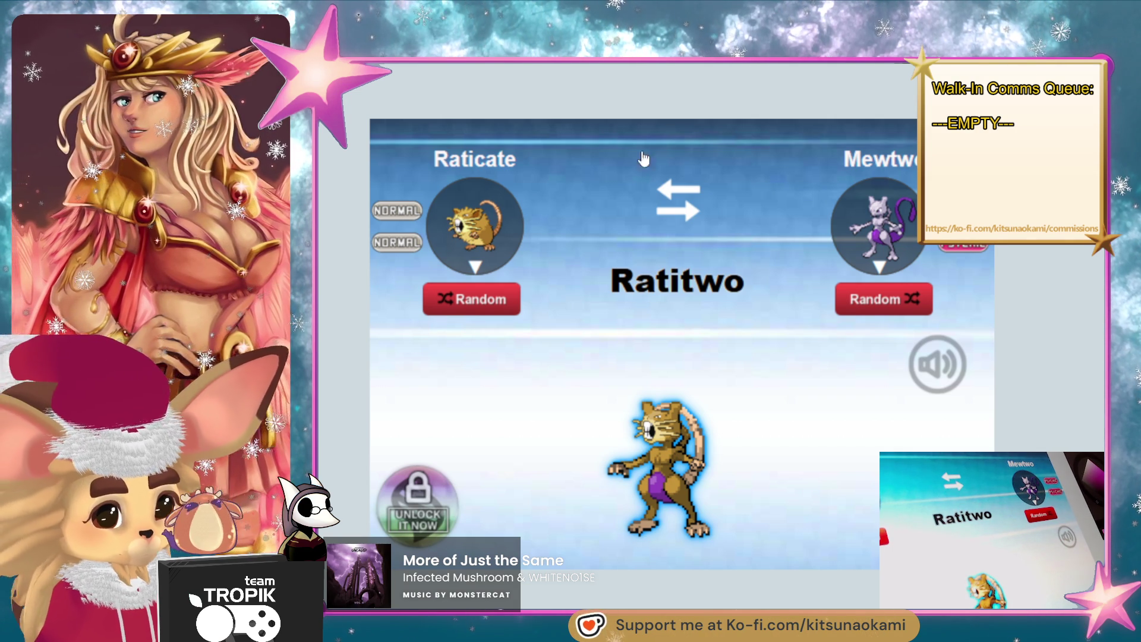
- Paste the Luditomp fusion image and enlarge it to cover the canvas
key(ctrl+v)
drag(675, 255, 667, 38)
mouse_move(667, 224)
mouse_down()
mouse_move(693, 324)
mouse_move(678, 381)
mouse_up()
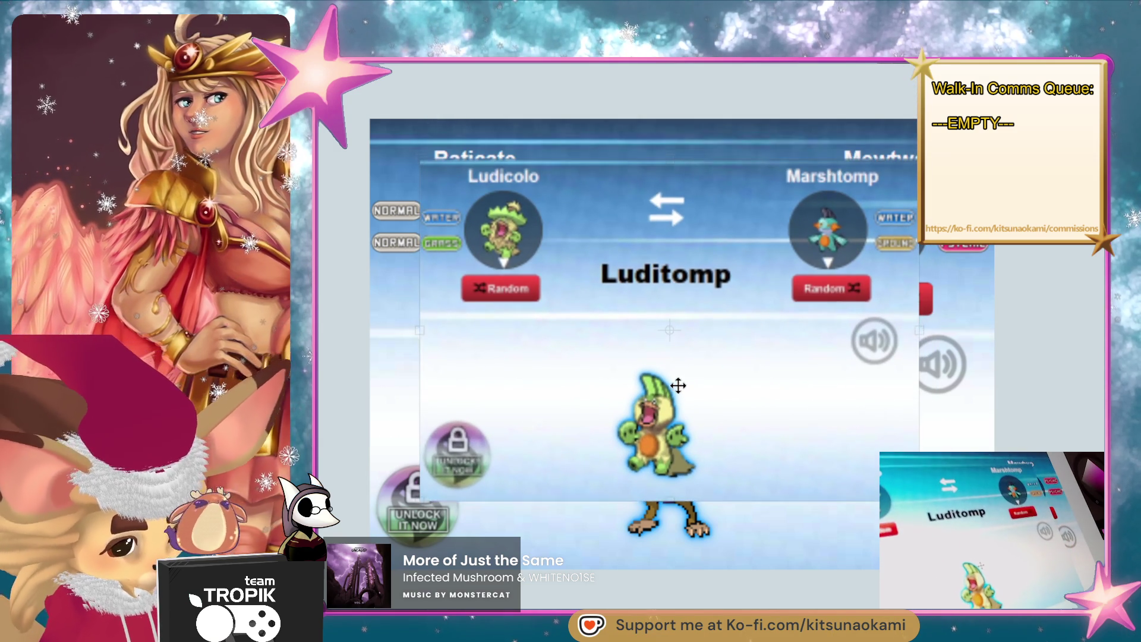
mouse_move(673, 498)
mouse_down()
mouse_move(682, 529)
mouse_move(682, 500)
mouse_up()
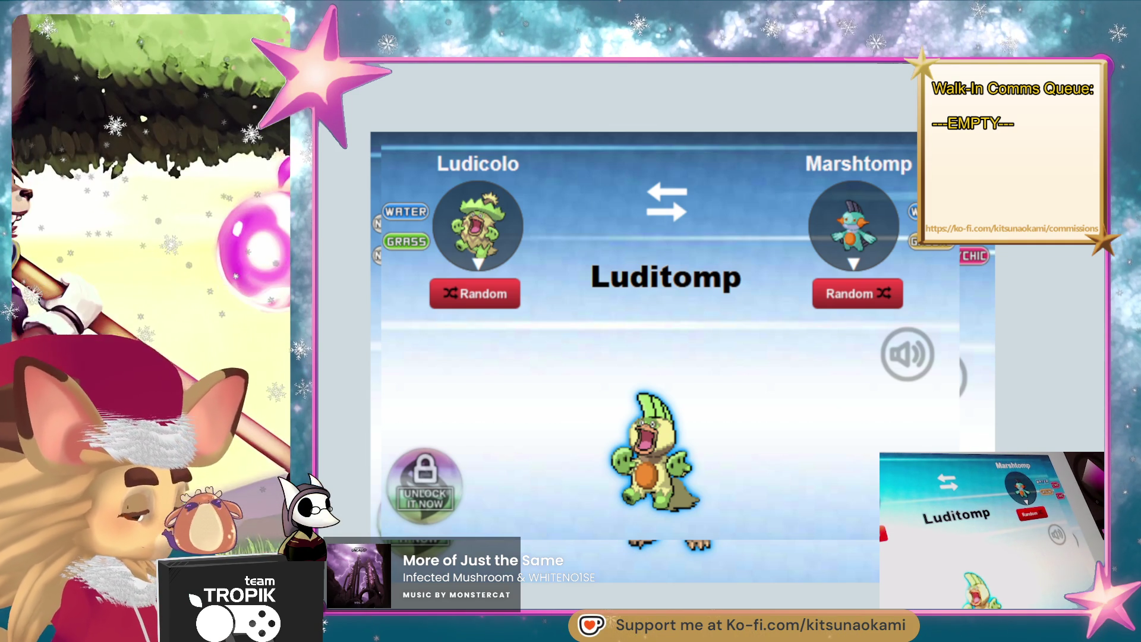
- Paste the Chef Ratitwo drawing and scale it up over the canvas centre
key(ctrl+v)
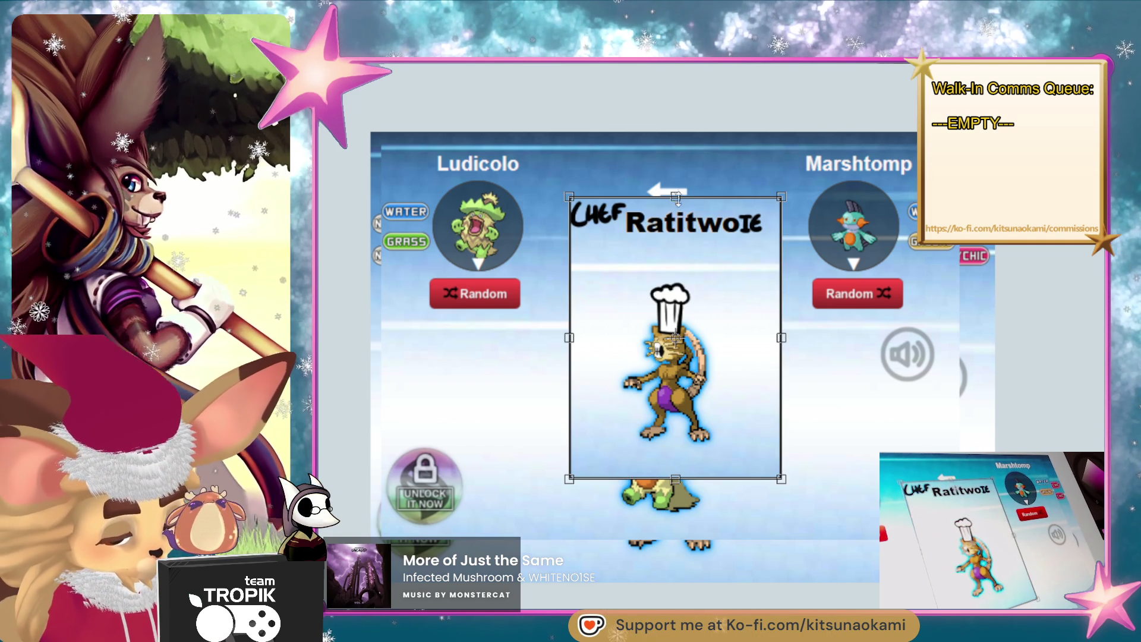
drag(676, 198, 676, 9)
mouse_move(713, 332)
mouse_down()
mouse_move(693, 449)
mouse_move(704, 449)
mouse_up()
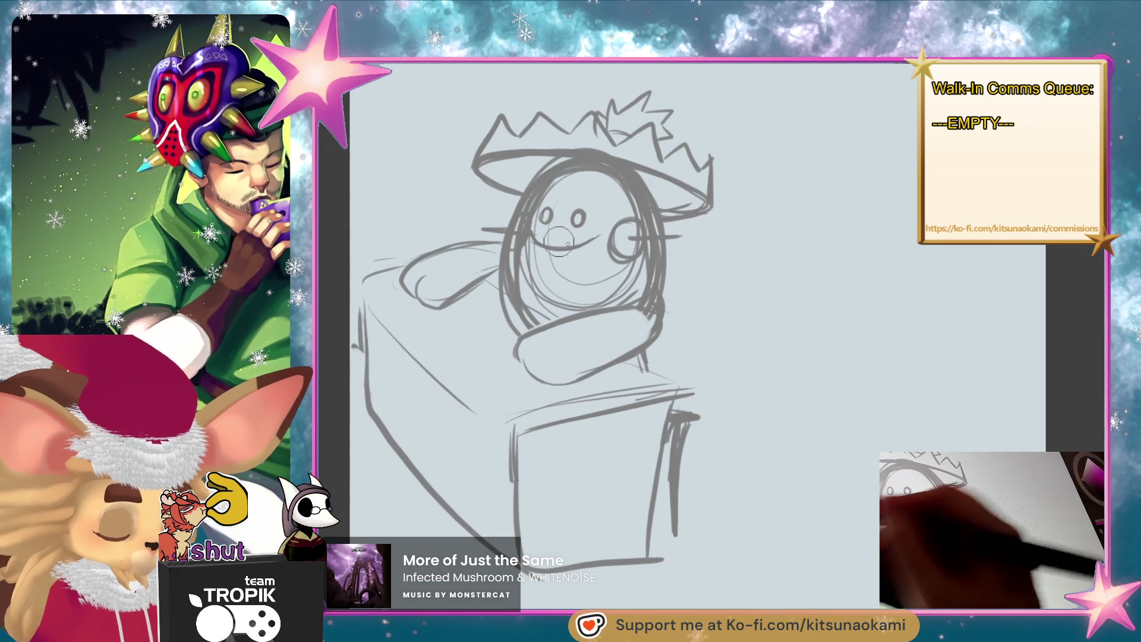
- Draw a paw with finger lines at the arm end and whiskers on both sides of the face
mouse_move(522, 340)
mouse_down()
mouse_move(536, 366)
mouse_move(586, 386)
mouse_up()
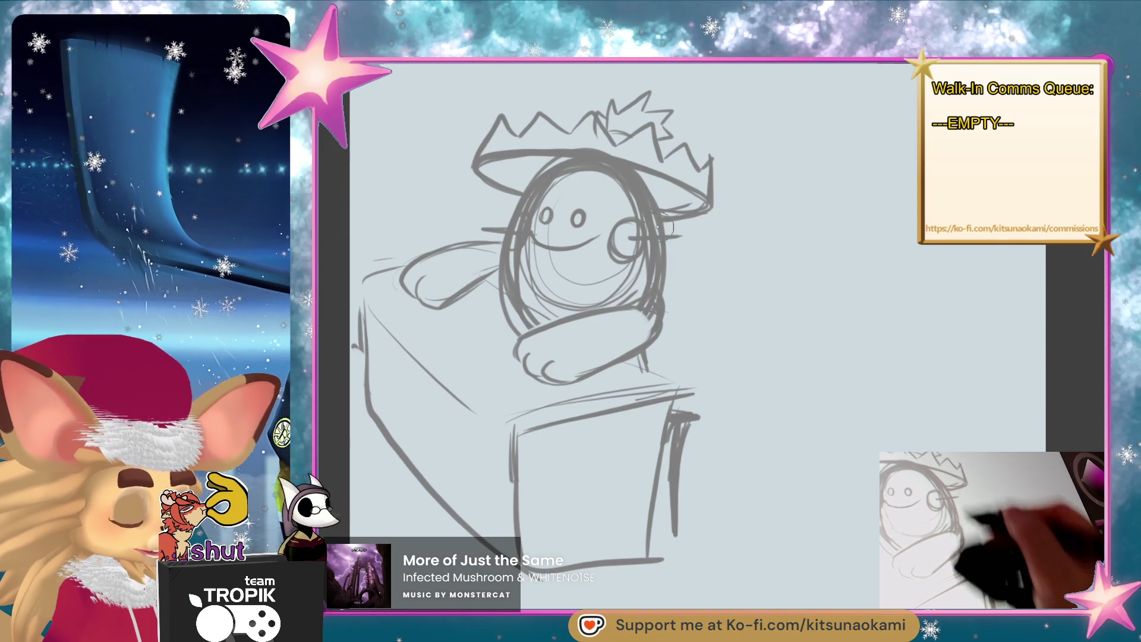
drag(648, 238, 694, 244)
drag(510, 226, 468, 217)
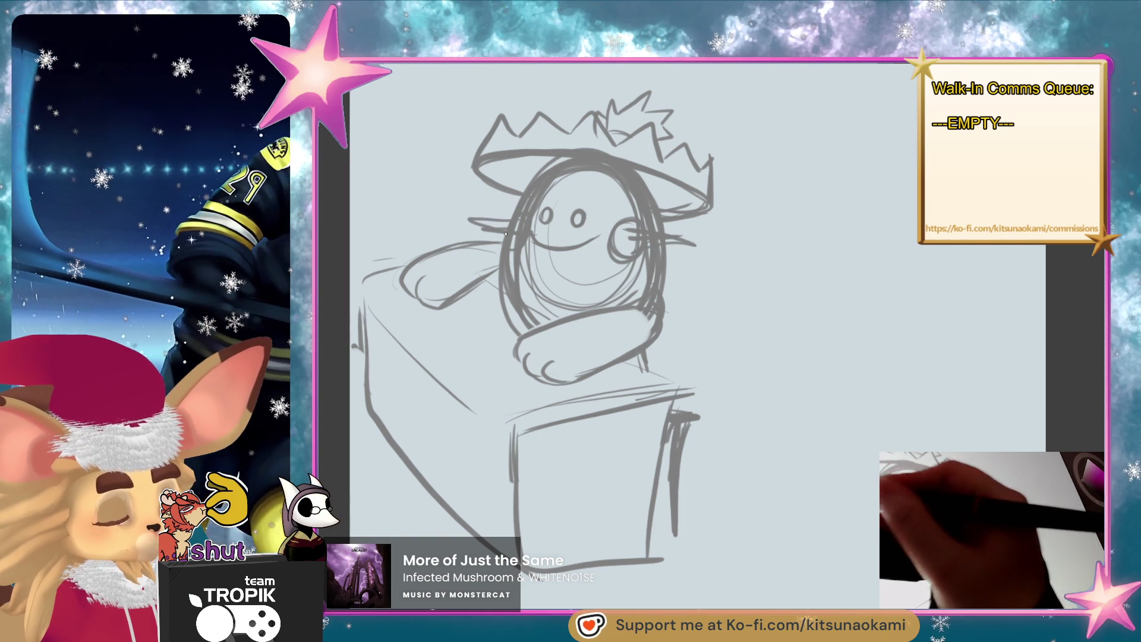
- Lasso the head and hat, rotate them slightly right, and nudge them into place
mouse_move(735, 217)
mouse_down()
mouse_move(660, 300)
mouse_move(534, 283)
mouse_move(452, 220)
mouse_move(604, 77)
mouse_move(759, 231)
mouse_up()
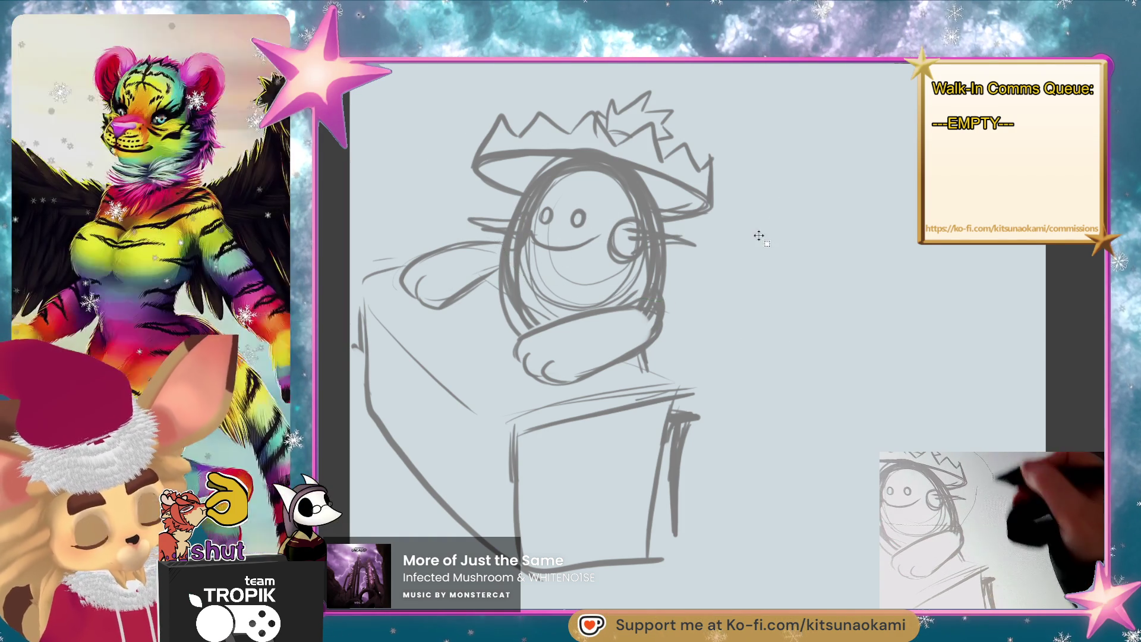
key(ctrl+t)
mouse_move(785, 321)
mouse_down()
mouse_move(797, 349)
mouse_move(734, 289)
mouse_up()
drag(815, 305, 836, 326)
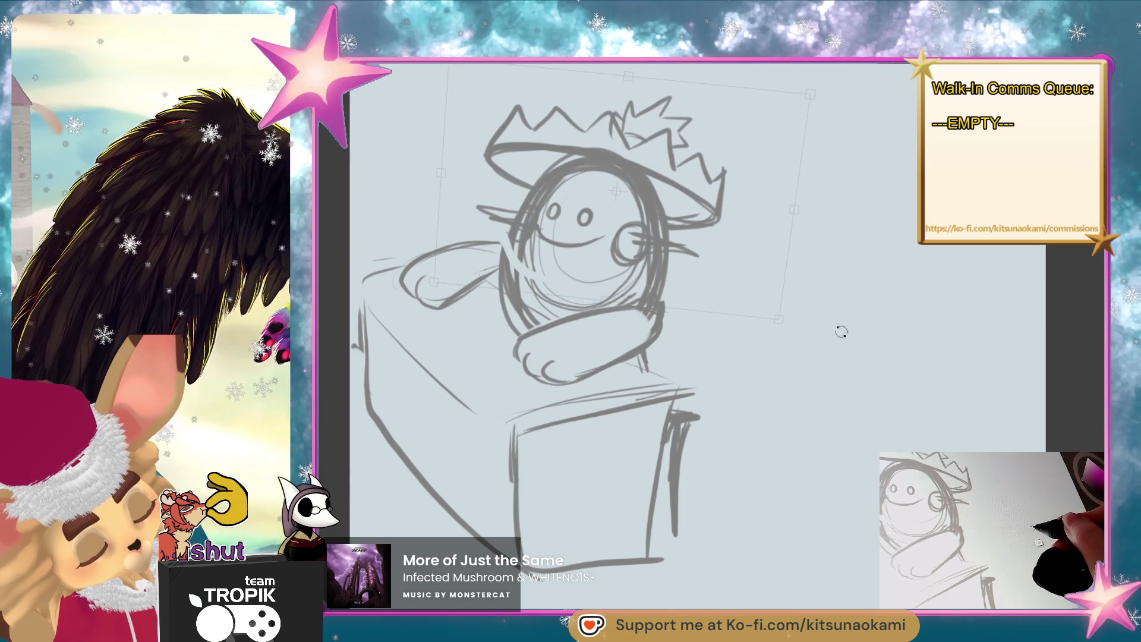
mouse_move(721, 289)
mouse_down()
mouse_move(704, 286)
mouse_move(717, 287)
mouse_up()
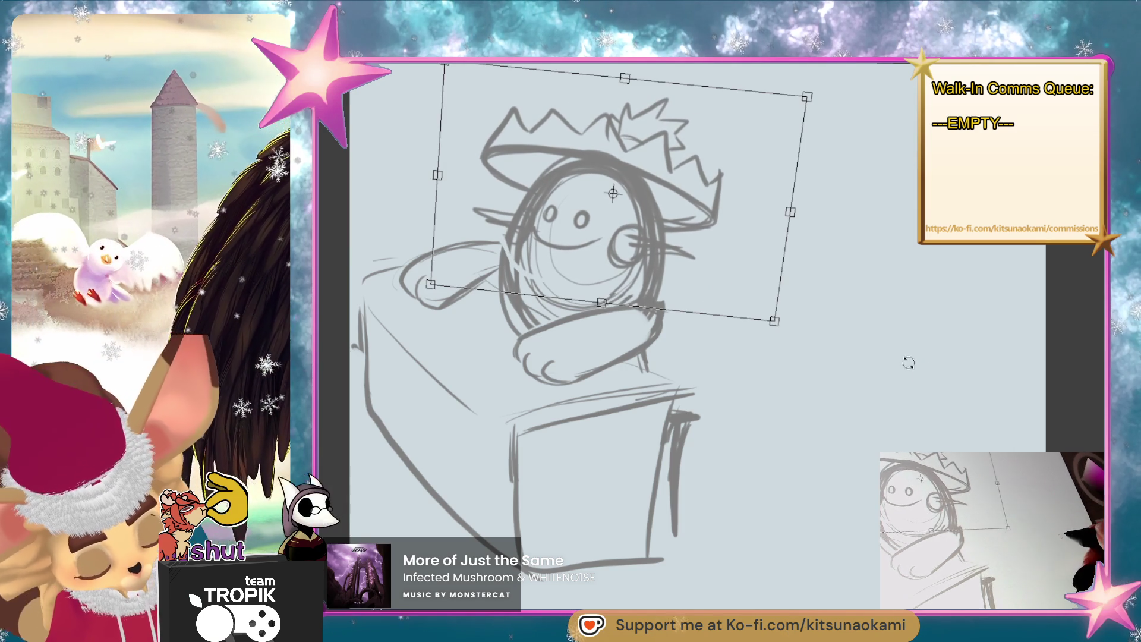
key(Return)
key(ctrl+d)
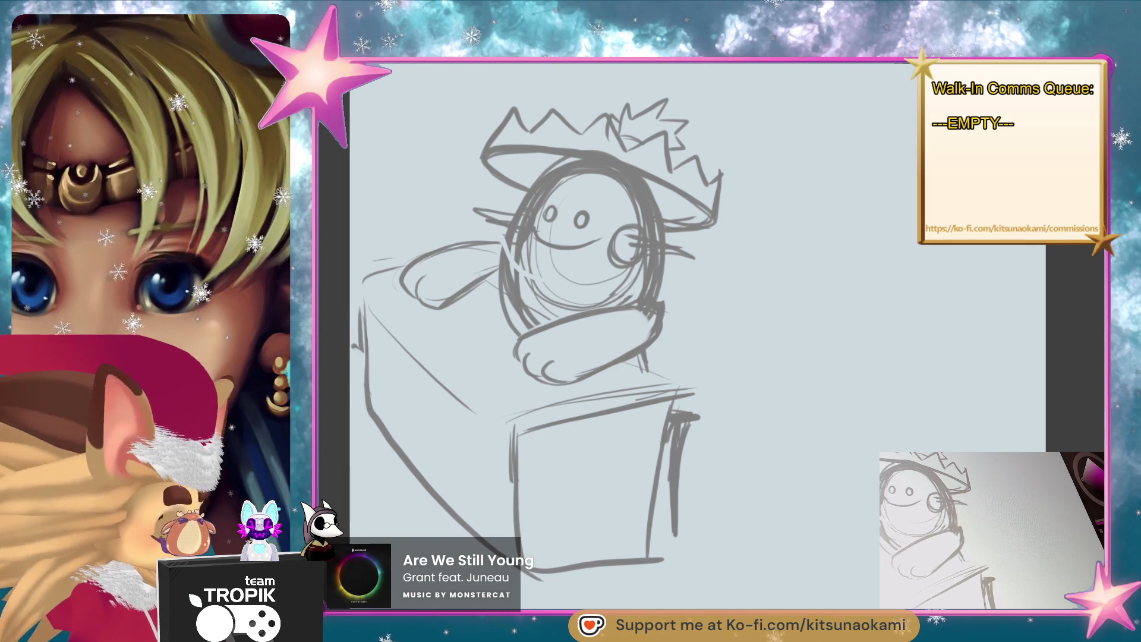
- Rework the lines on the body's right side and shift the whole sketch up and right
drag(695, 407, 767, 463)
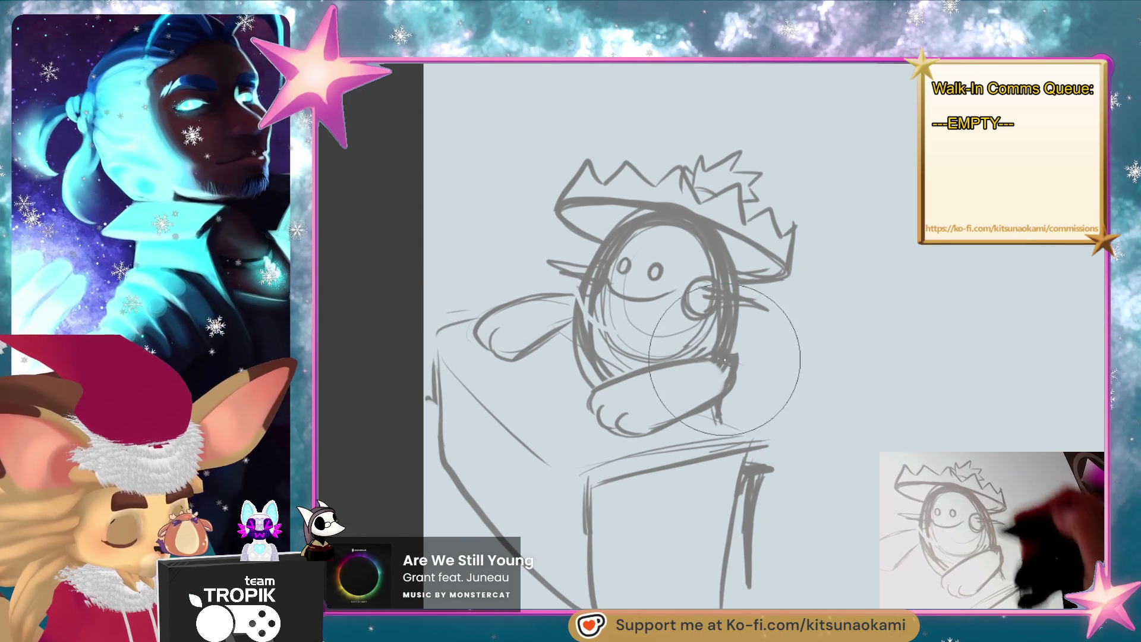
drag(727, 358, 739, 380)
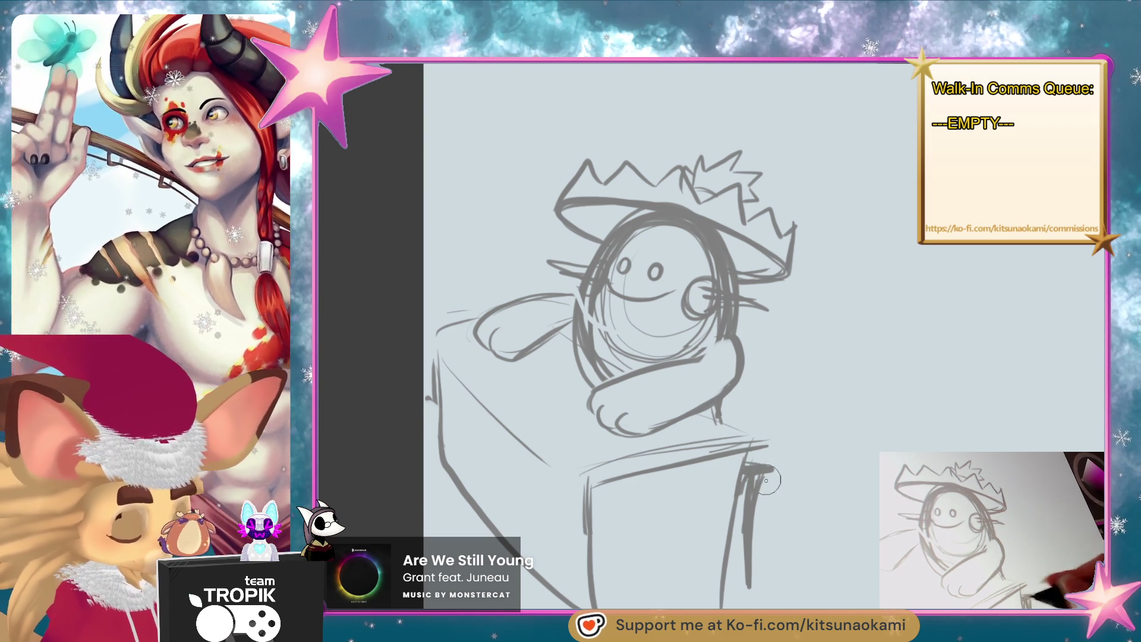
key(ctrl+t)
drag(745, 502, 839, 476)
key(Return)
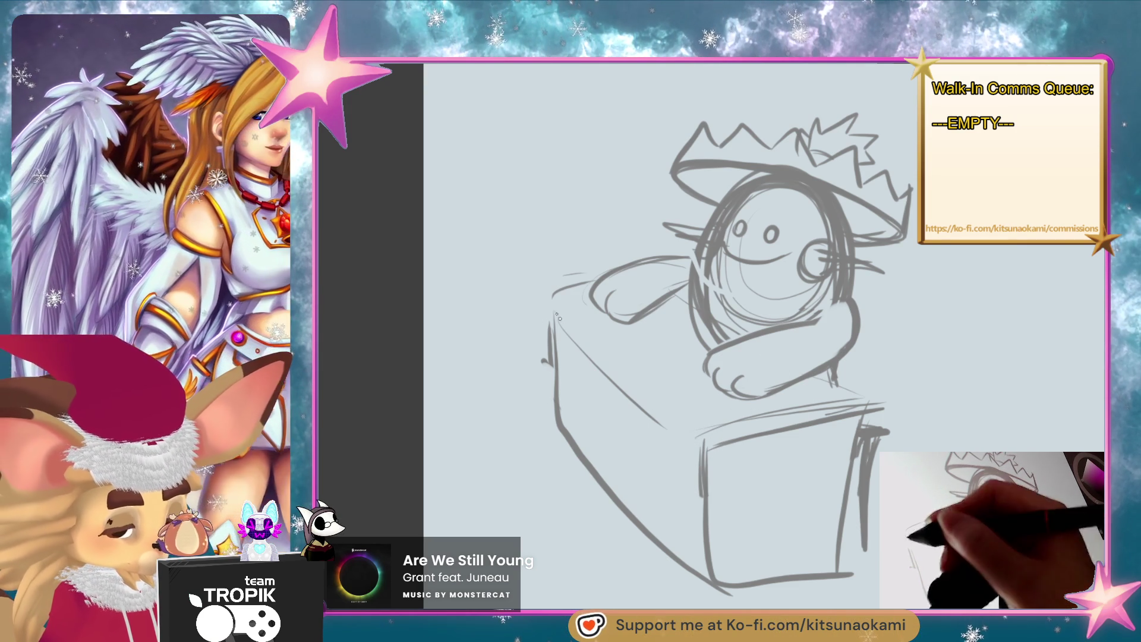
- Redraw the box's top-left and top front edges and refine the arm and paw on it
mouse_move(683, 424)
mouse_down()
mouse_move(714, 449)
mouse_move(734, 588)
mouse_up()
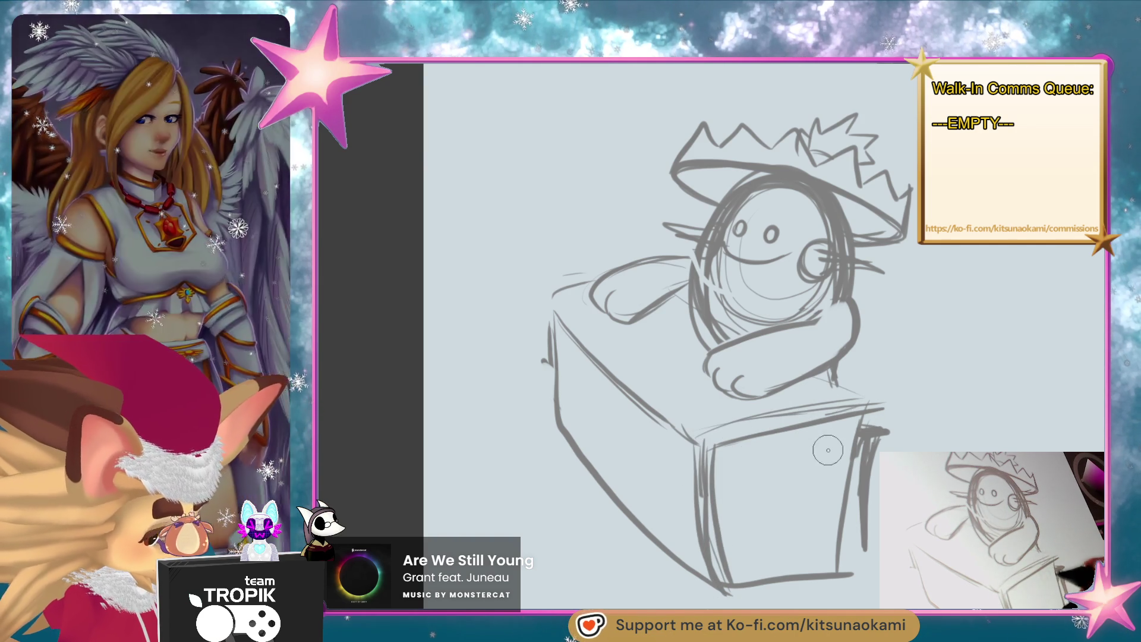
drag(711, 430, 883, 399)
drag(707, 431, 871, 398)
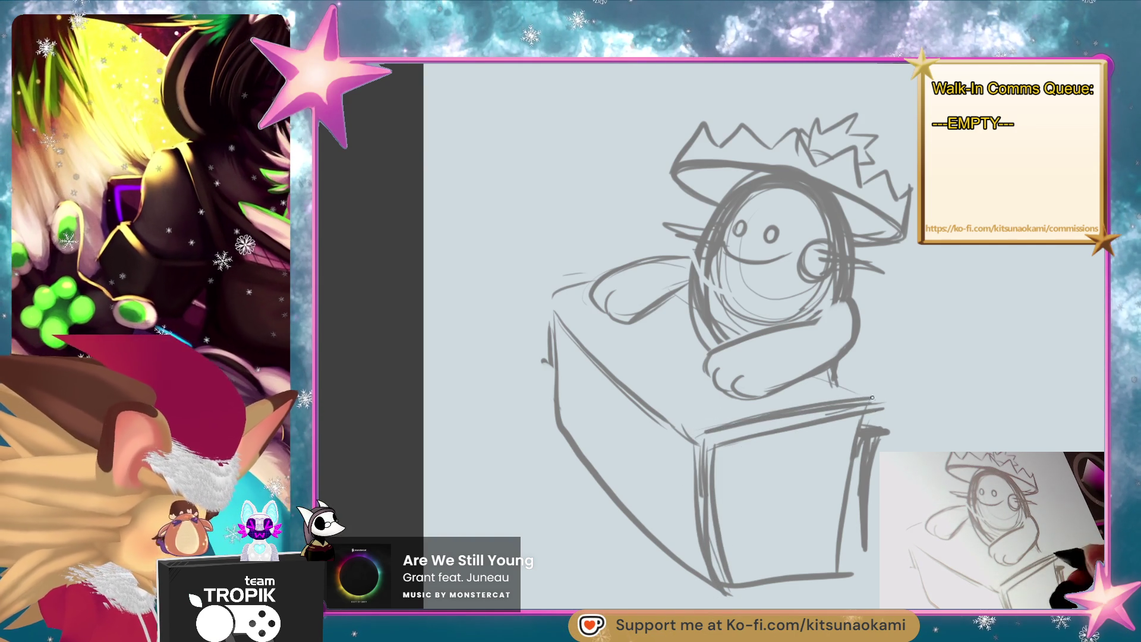
drag(550, 296, 586, 277)
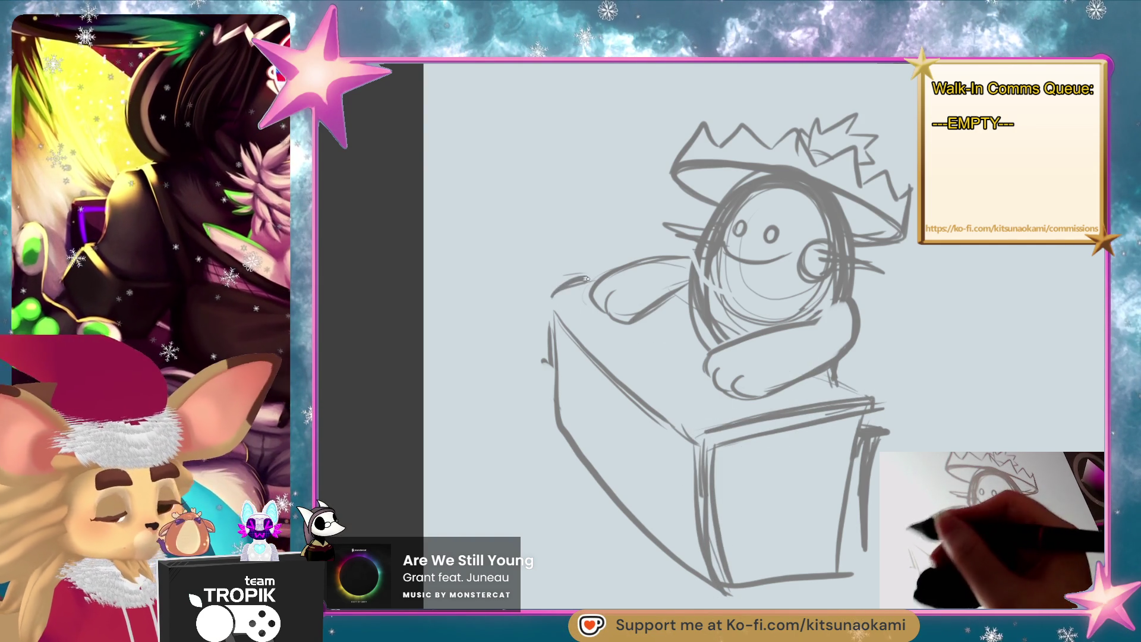
drag(685, 272, 663, 300)
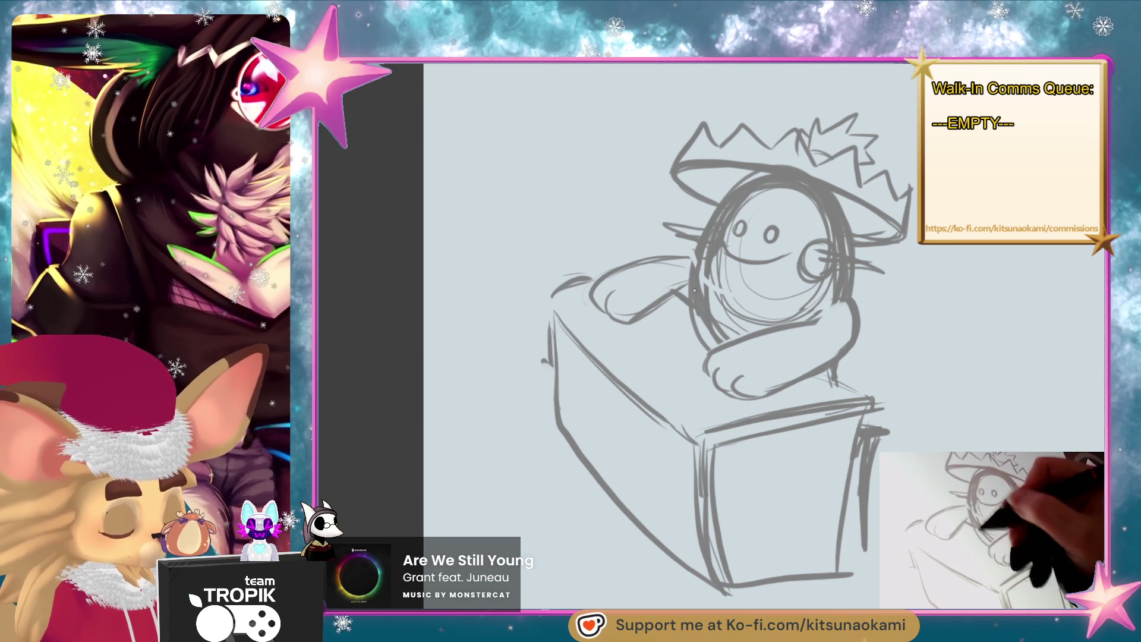
- Erase stray lines under the arm and near the paw, and darken the box's top edge
mouse_move(716, 266)
mouse_down()
mouse_move(731, 310)
mouse_move(767, 309)
mouse_move(708, 324)
mouse_move(721, 339)
mouse_move(702, 345)
mouse_up()
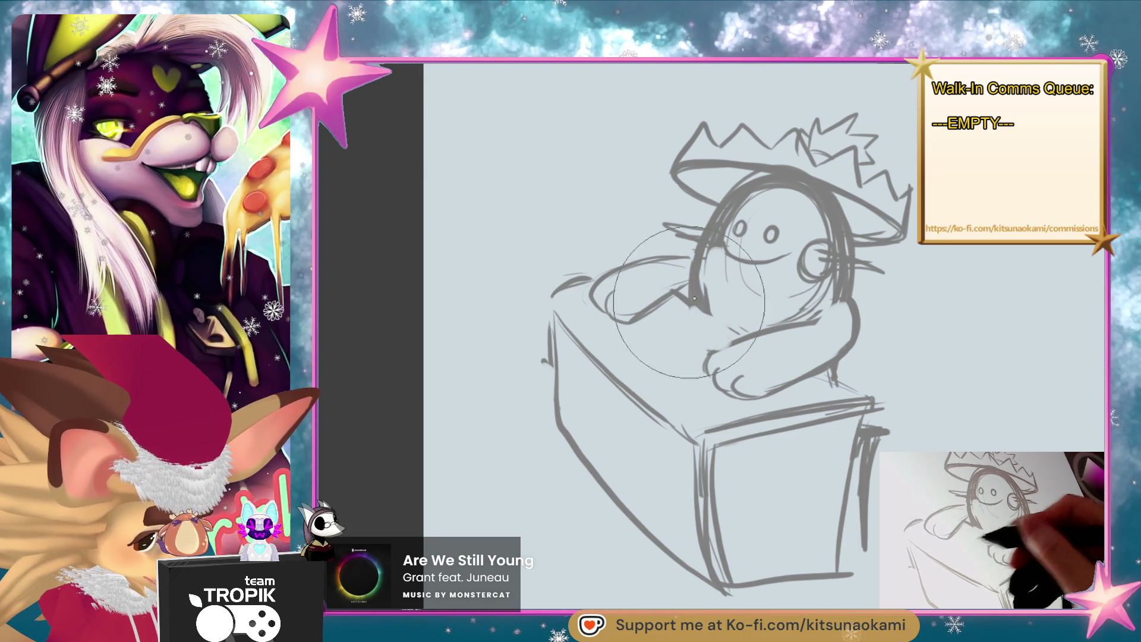
drag(692, 305, 740, 338)
drag(813, 375, 869, 399)
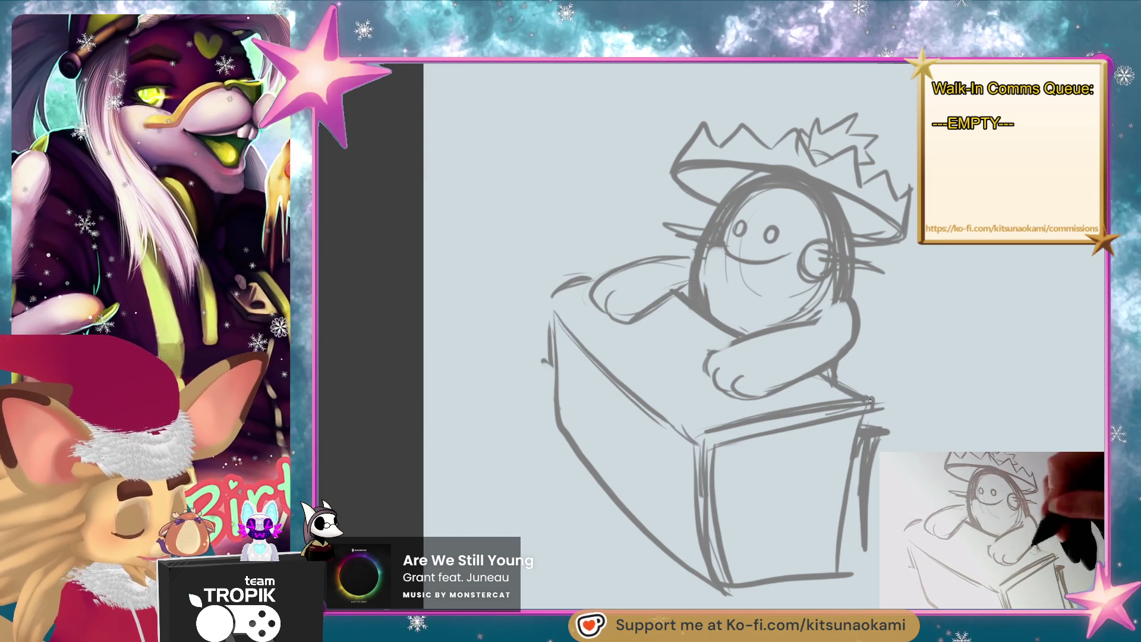
mouse_move(812, 279)
mouse_down()
mouse_move(791, 309)
mouse_move(825, 292)
mouse_move(730, 277)
mouse_move(702, 202)
mouse_move(737, 214)
mouse_move(749, 205)
mouse_move(764, 232)
mouse_up()
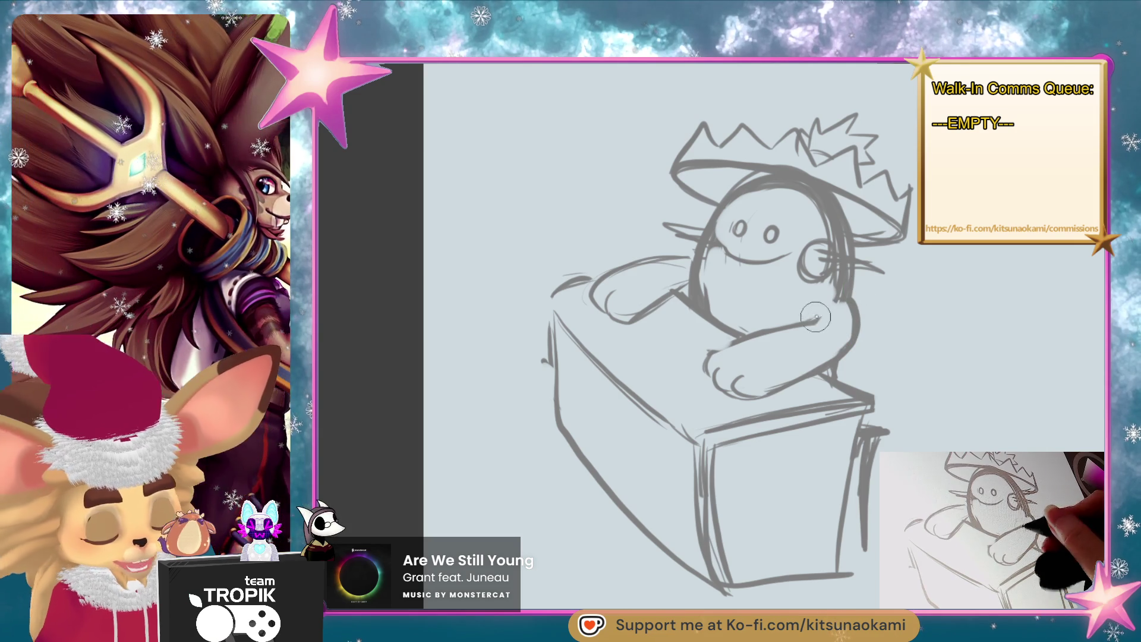
- Hatch shading on the forehead above the eyes and draw a zigzag line across the chest
key(e)
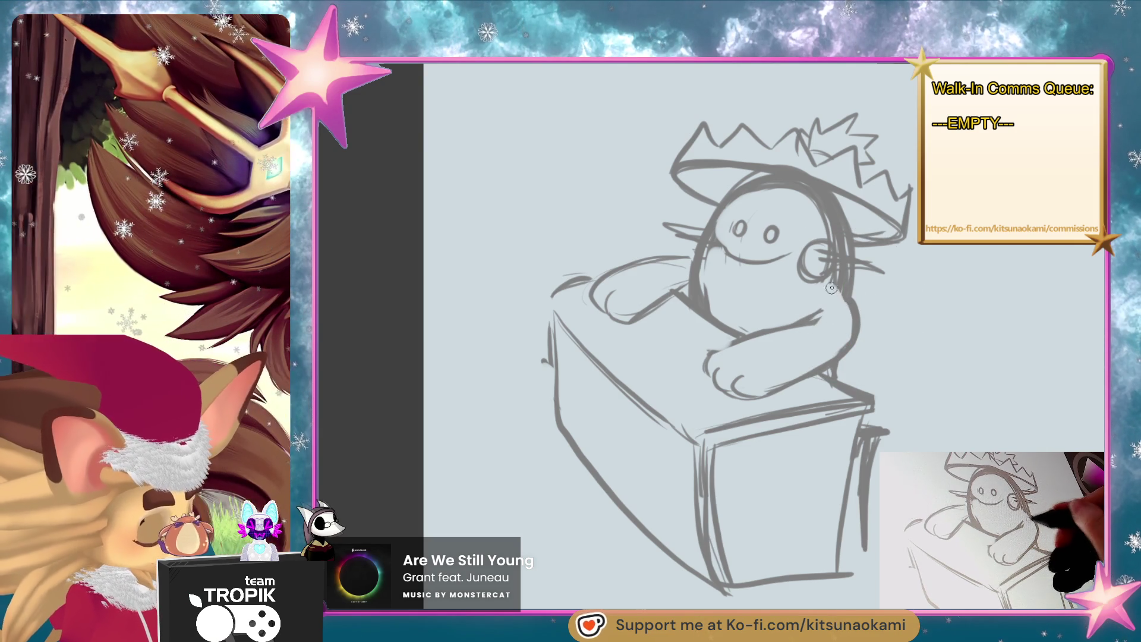
key(b)
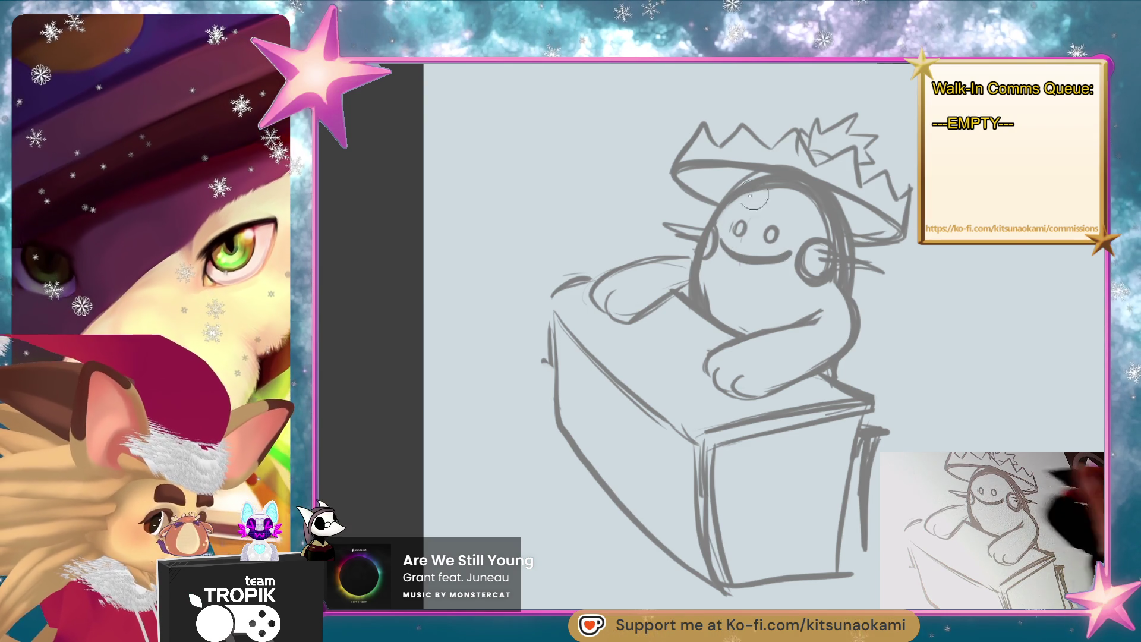
mouse_move(799, 194)
mouse_down()
mouse_move(731, 208)
mouse_move(747, 228)
mouse_up()
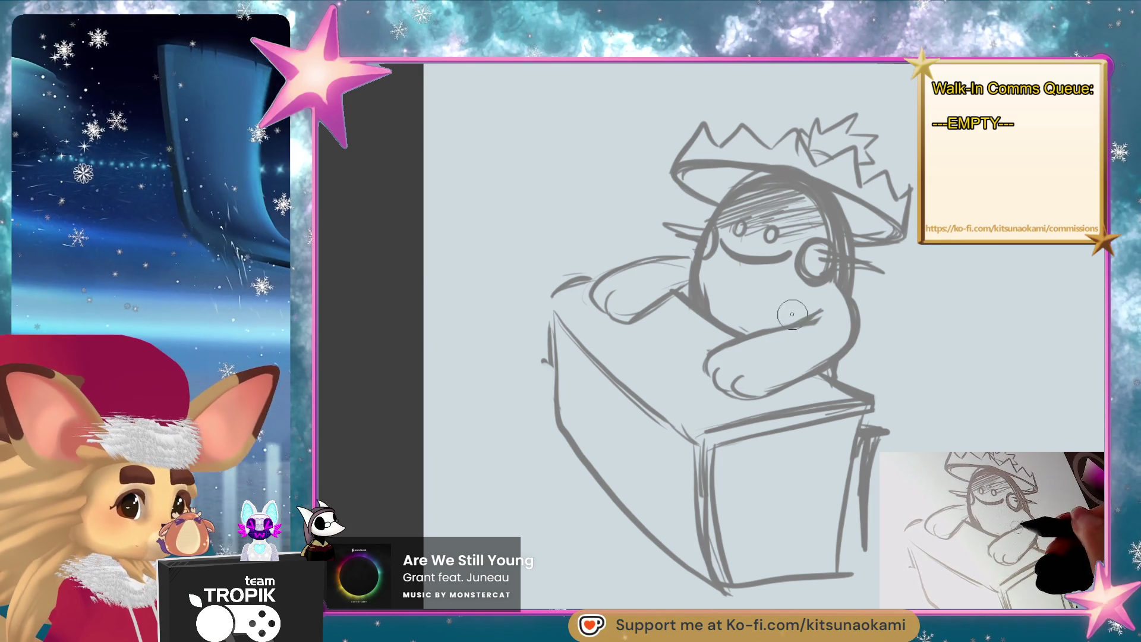
mouse_move(701, 279)
mouse_down()
mouse_move(717, 297)
mouse_move(734, 286)
mouse_move(813, 307)
mouse_up()
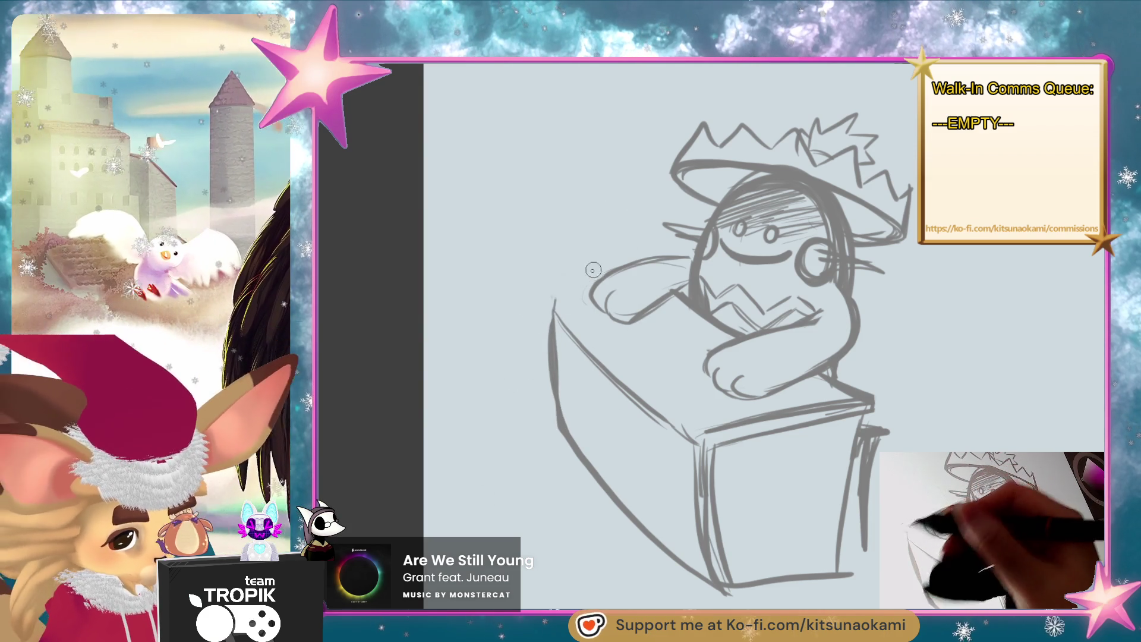
- Strengthen the box's left edge, front corner and top edge lines
drag(553, 310, 547, 416)
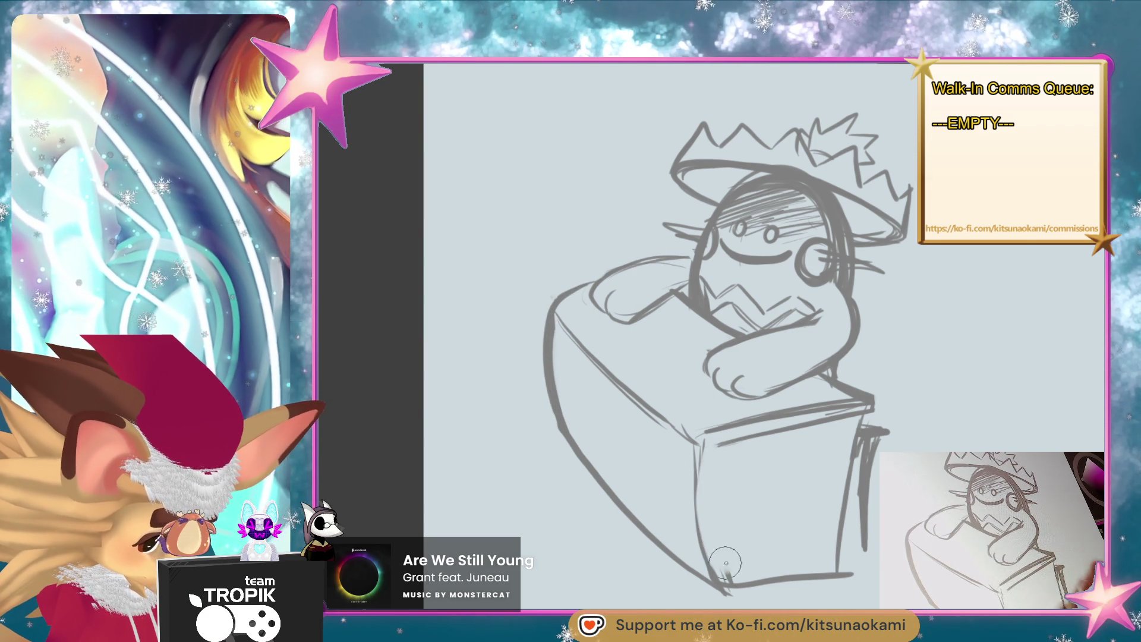
drag(701, 440, 715, 556)
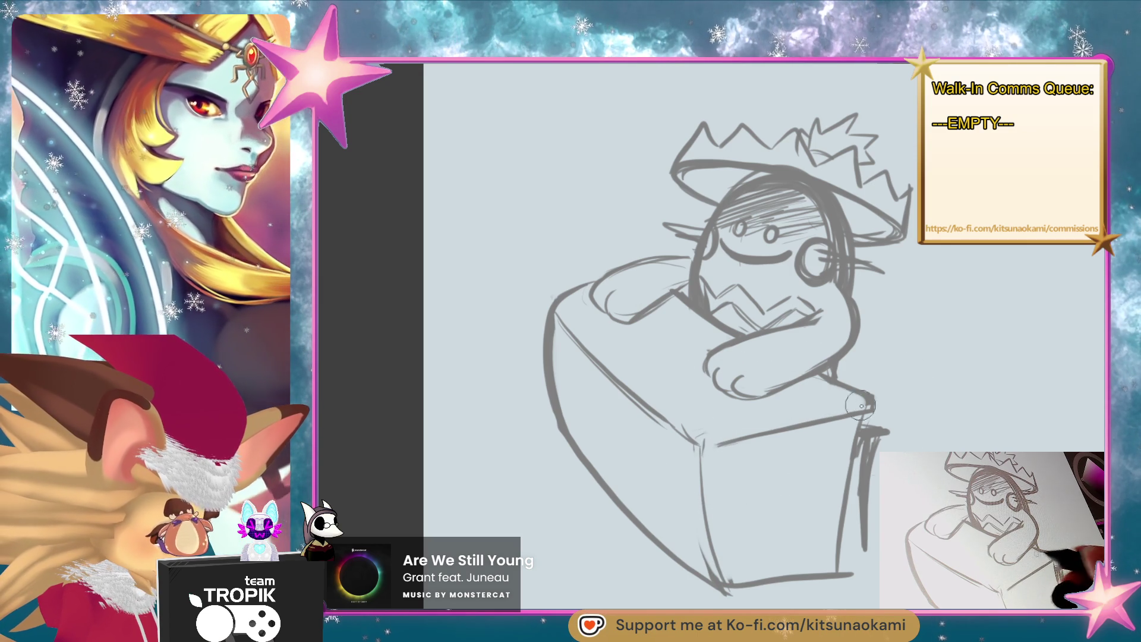
drag(745, 423, 839, 412)
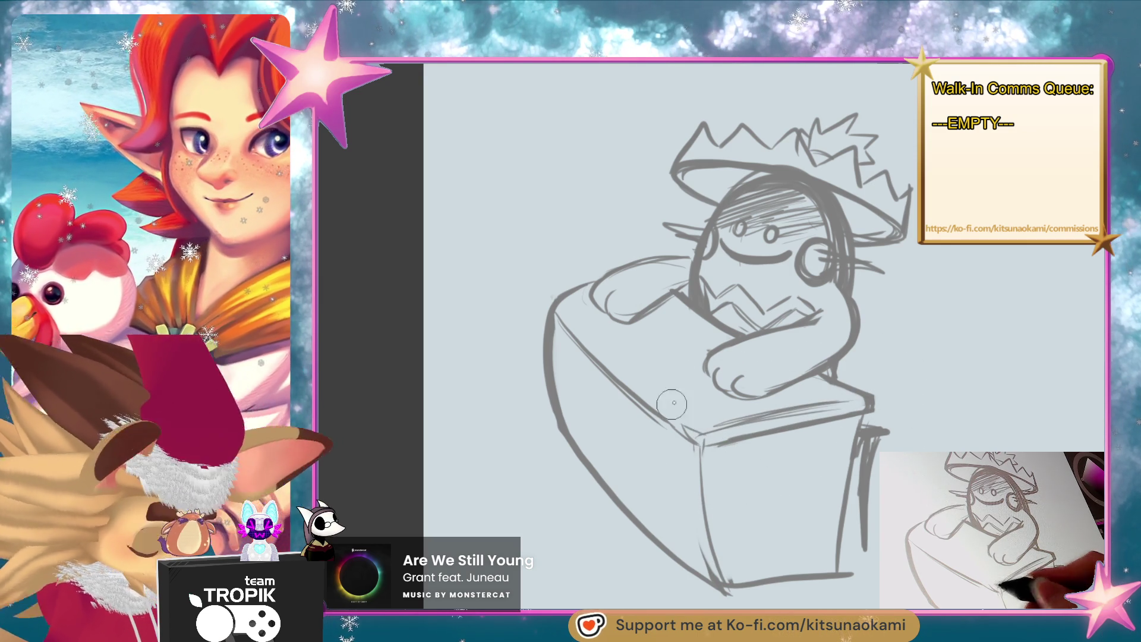
key(bracketright)
key(bracketright)
key(bracketright)
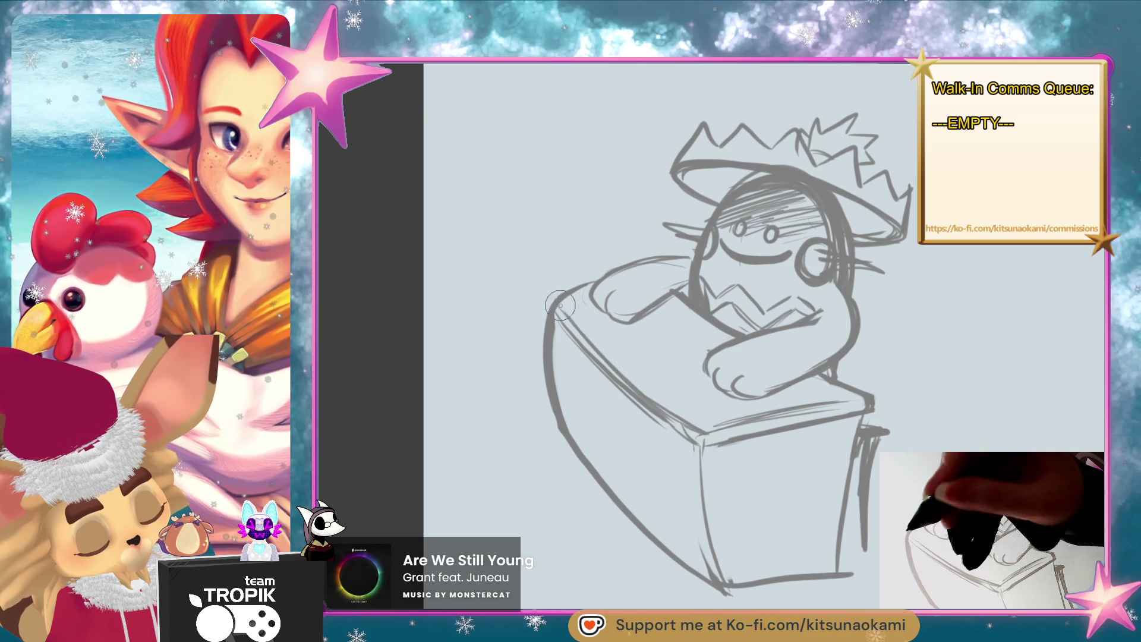
key(bracketleft)
key(bracketleft)
key(bracketleft)
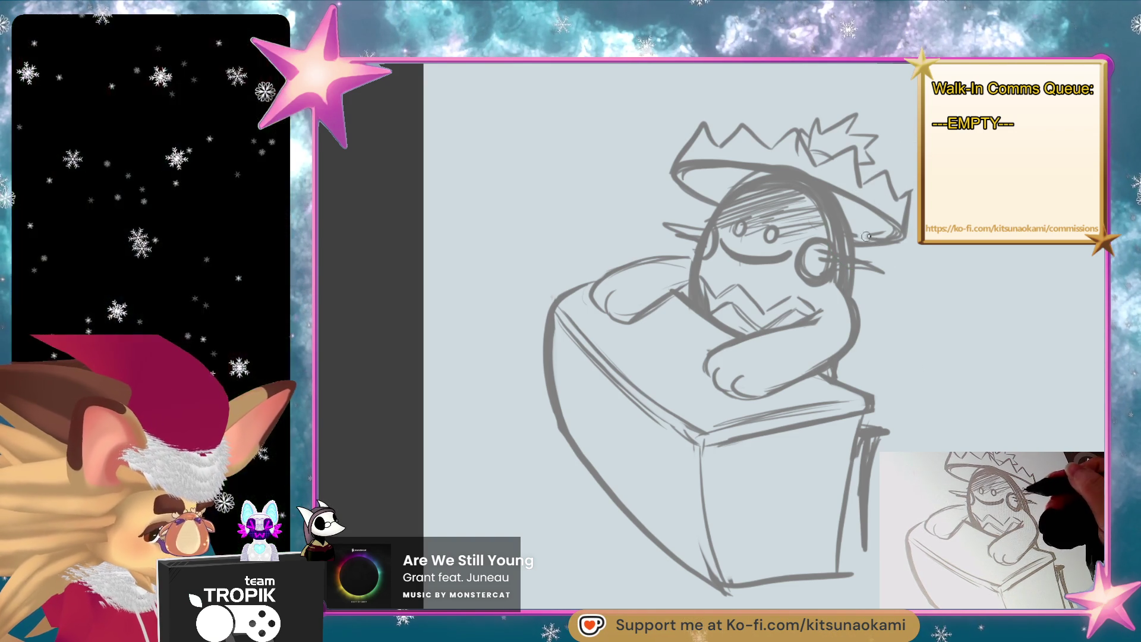
key(e)
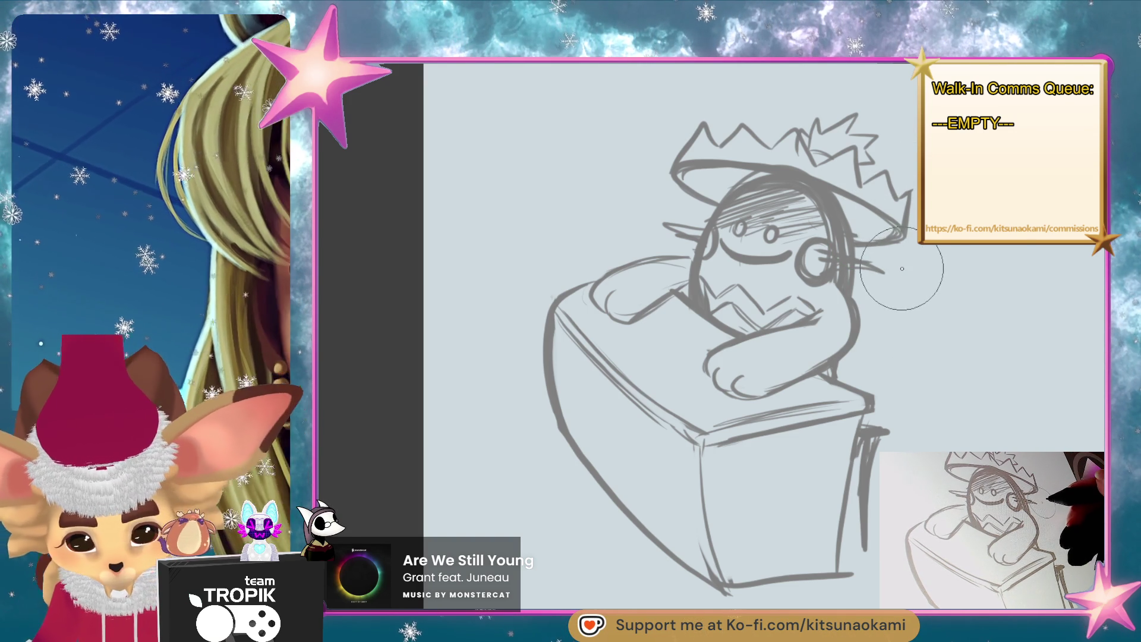
key(e)
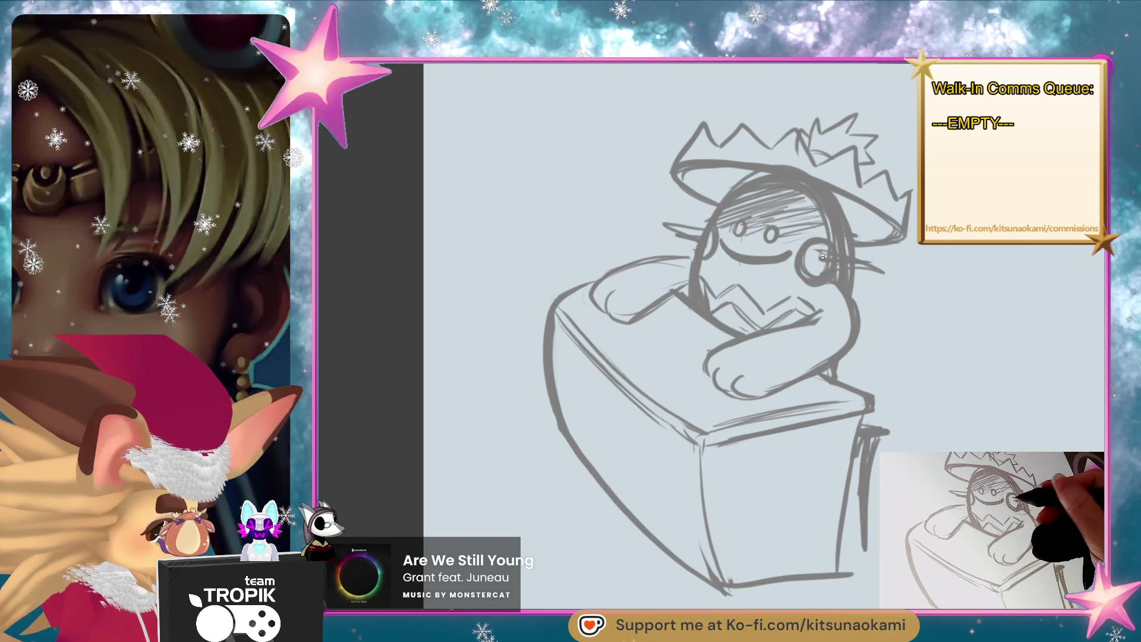
key(e)
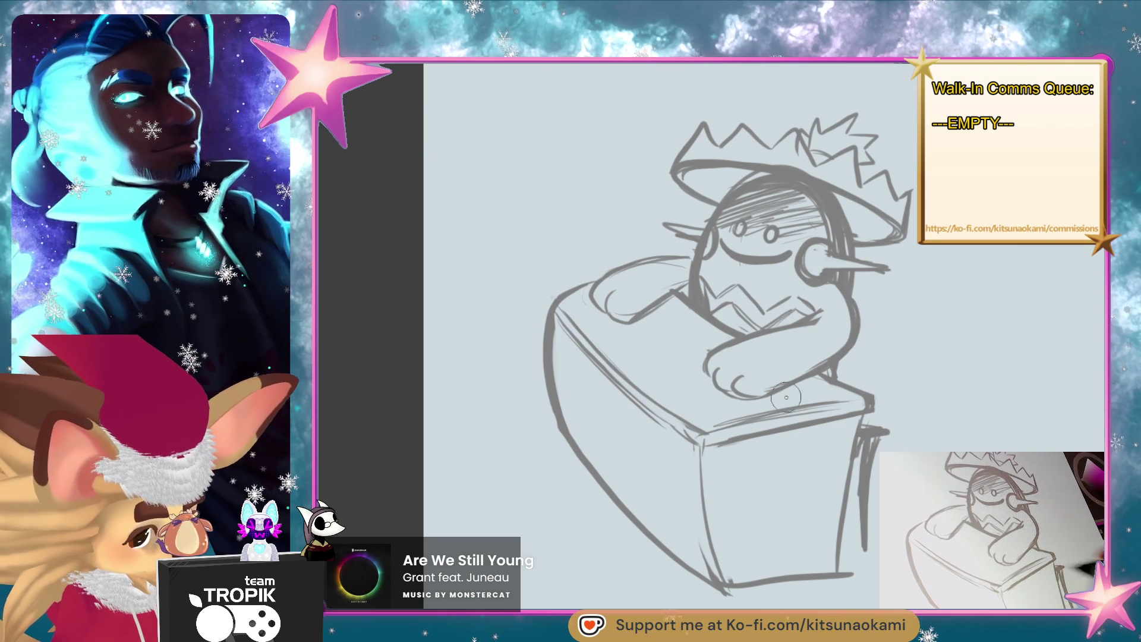
- Outline the lower arm and hand, refining the upper arm and adding a short dash
mouse_move(701, 348)
mouse_down()
mouse_move(737, 410)
mouse_move(726, 348)
mouse_move(767, 407)
mouse_move(770, 397)
mouse_up()
drag(603, 300, 660, 326)
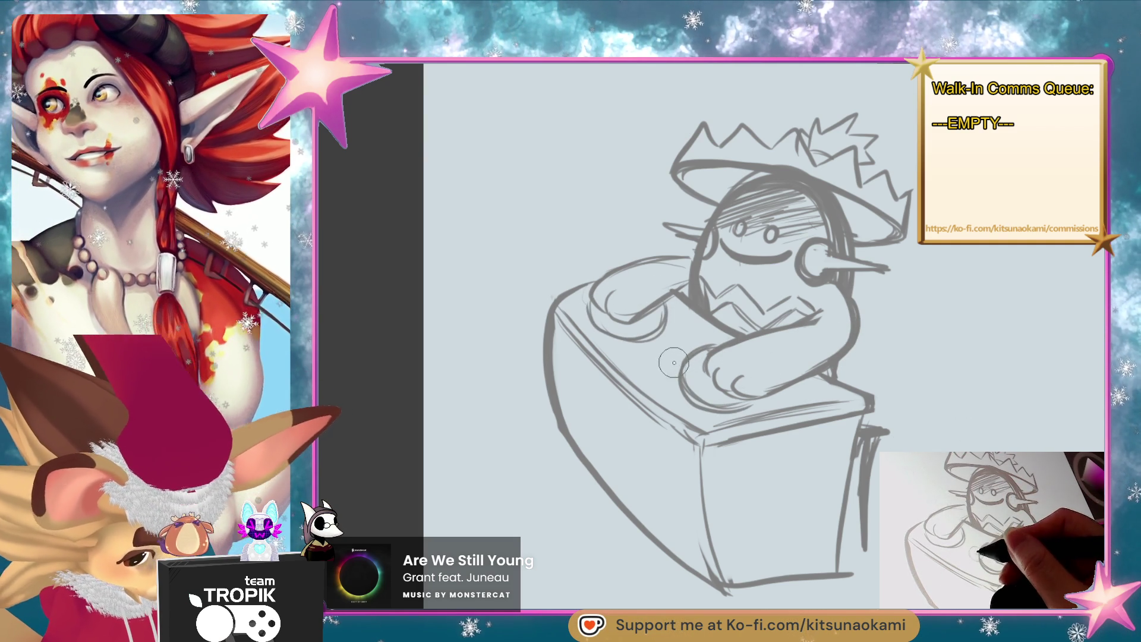
drag(660, 365, 674, 364)
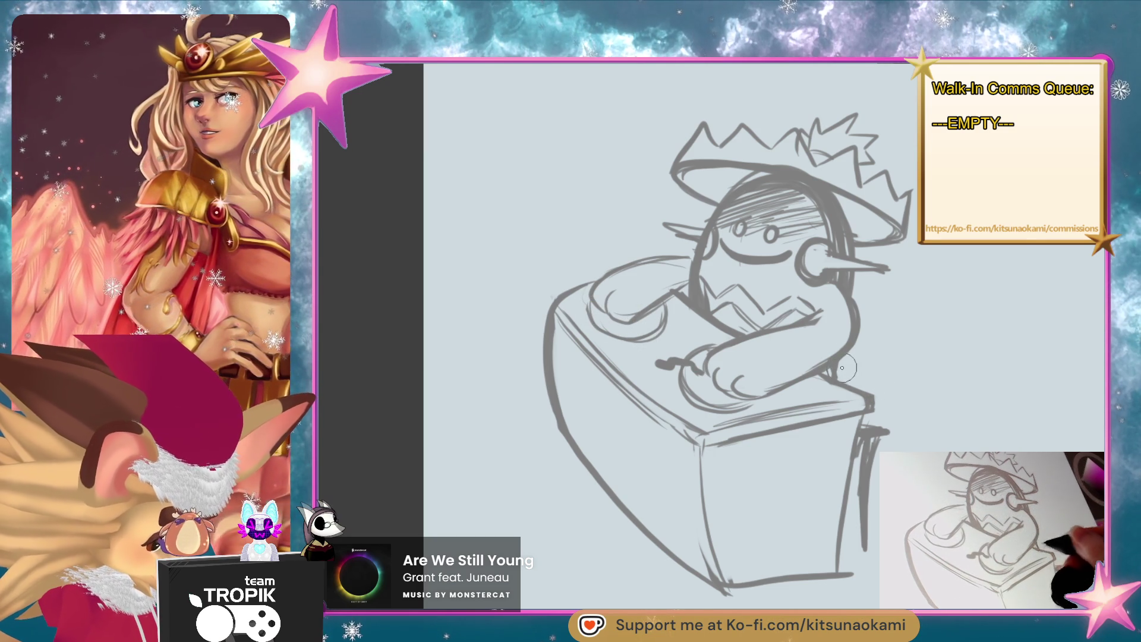
- Draw a rounded loop beside the box, darken its right edge, and erase the bottom edge
mouse_move(861, 326)
mouse_down()
mouse_move(925, 351)
mouse_move(873, 387)
mouse_move(919, 315)
mouse_move(830, 368)
mouse_up()
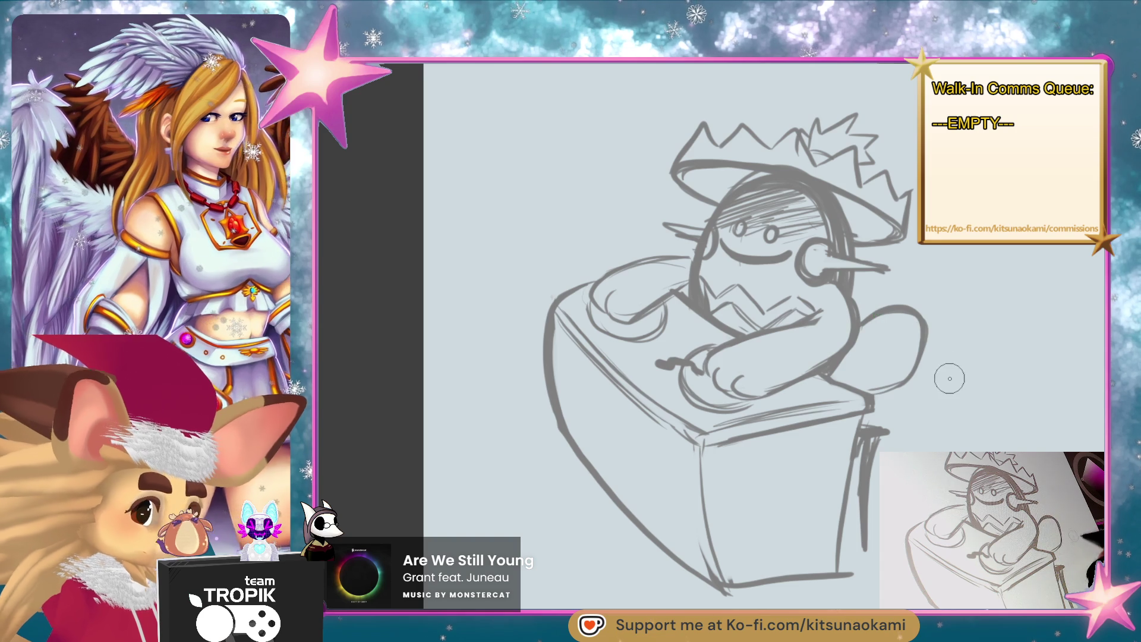
drag(920, 336, 841, 362)
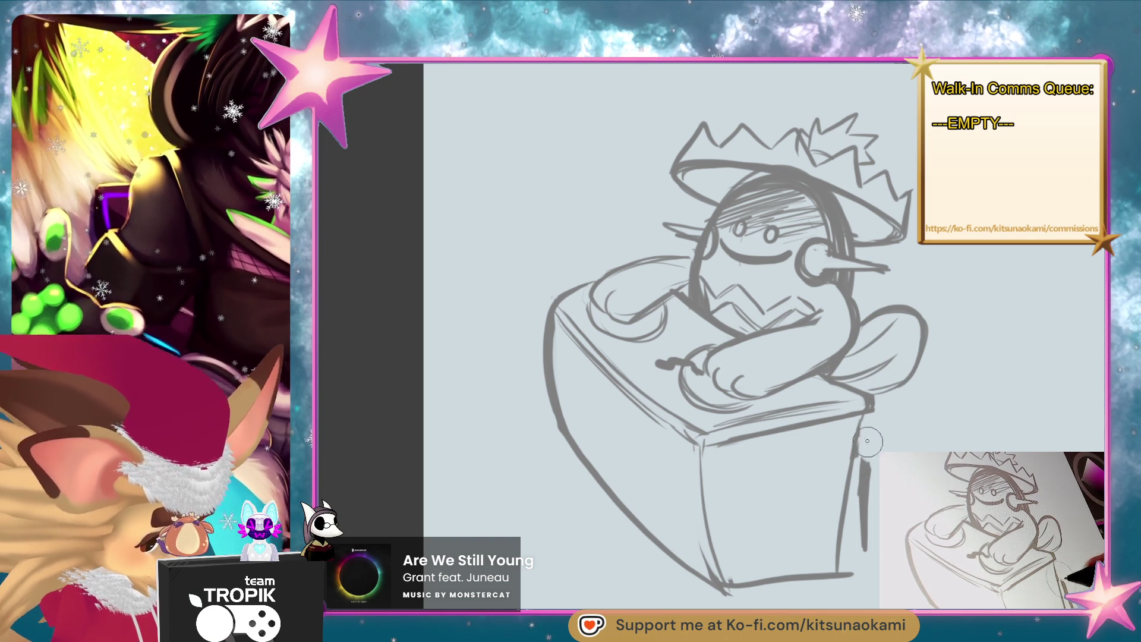
drag(871, 446, 862, 469)
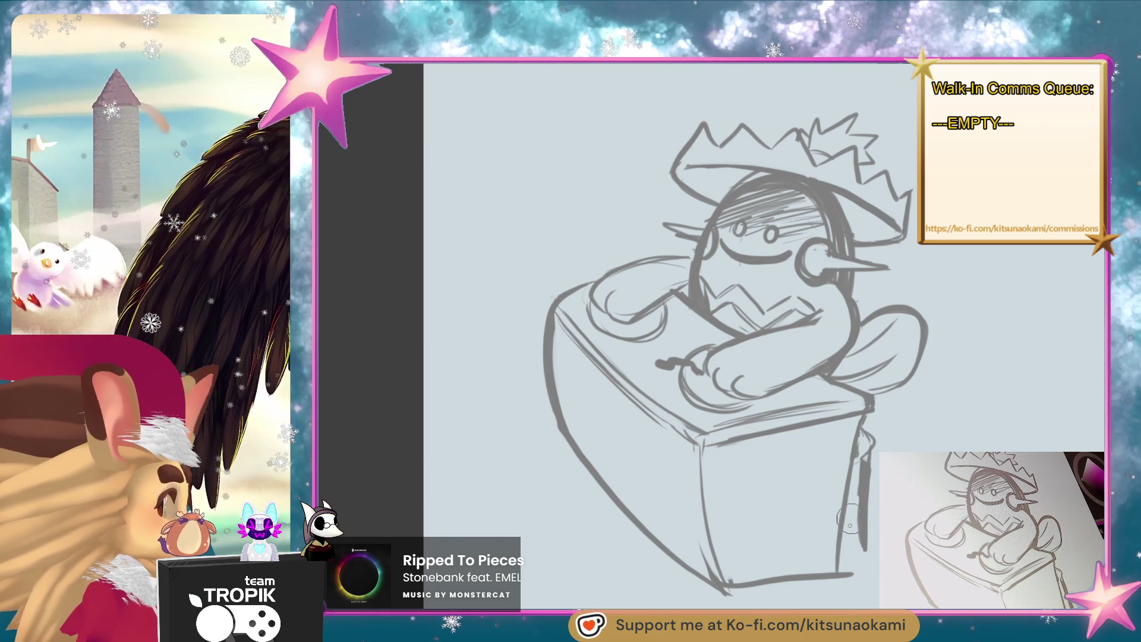
mouse_move(854, 575)
mouse_down()
mouse_move(722, 586)
mouse_move(835, 568)
mouse_move(850, 464)
mouse_up()
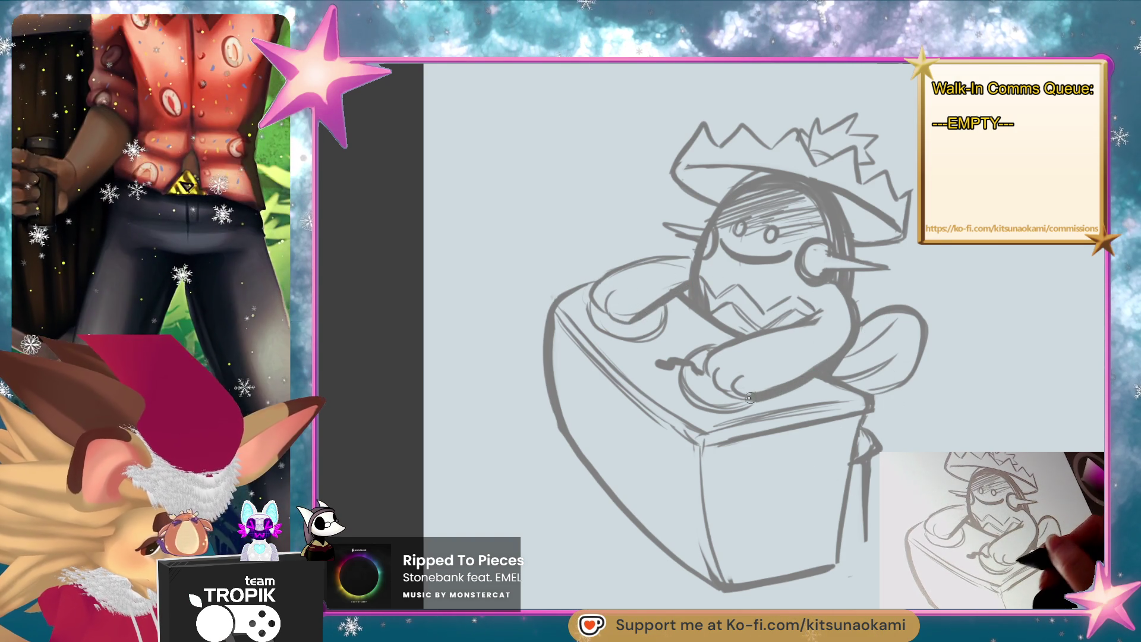
- Add a dark line under the hand and redraw the mouth as a smooth smile
drag(753, 398, 735, 382)
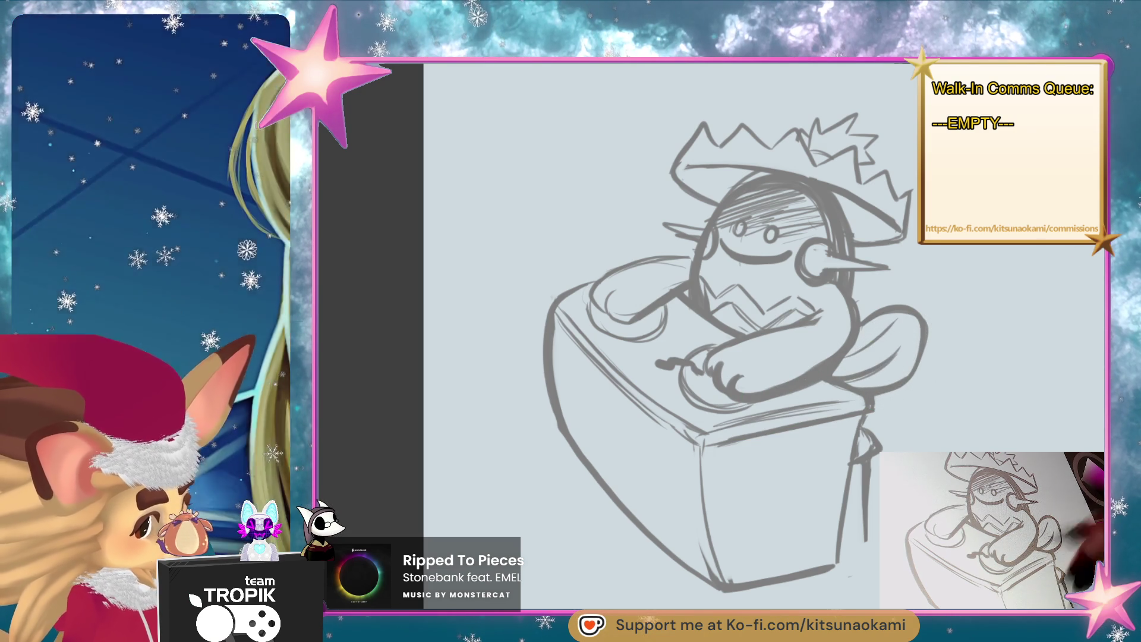
drag(720, 242, 790, 254)
drag(740, 257, 790, 253)
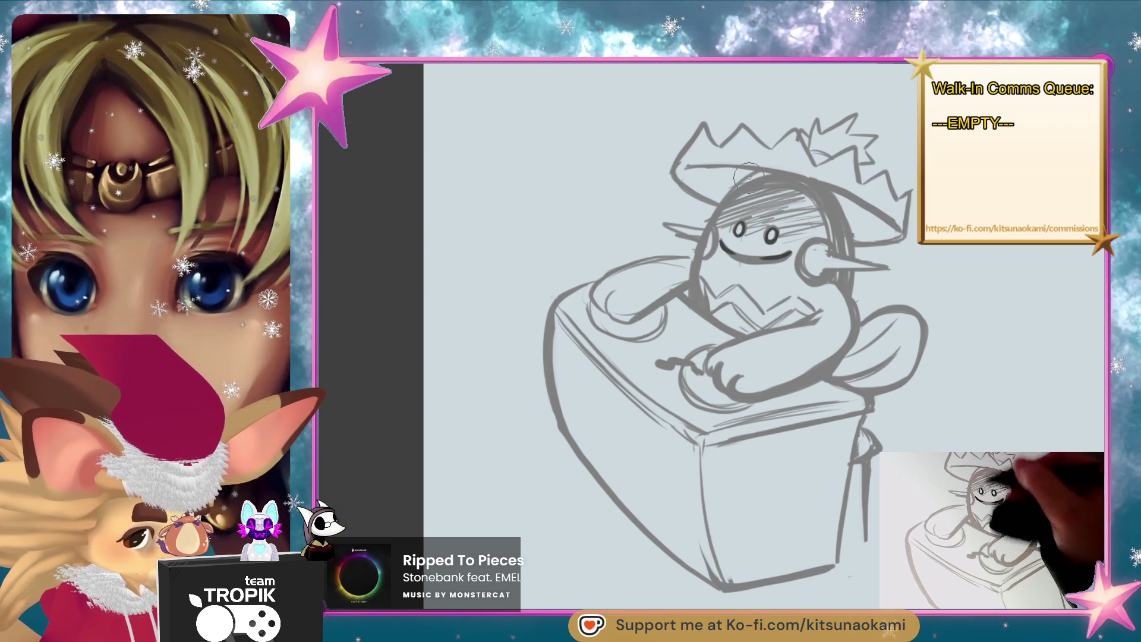
- Ink the head's top and right outline, the ear circle, and a diagonal line left of the head
drag(718, 214, 773, 173)
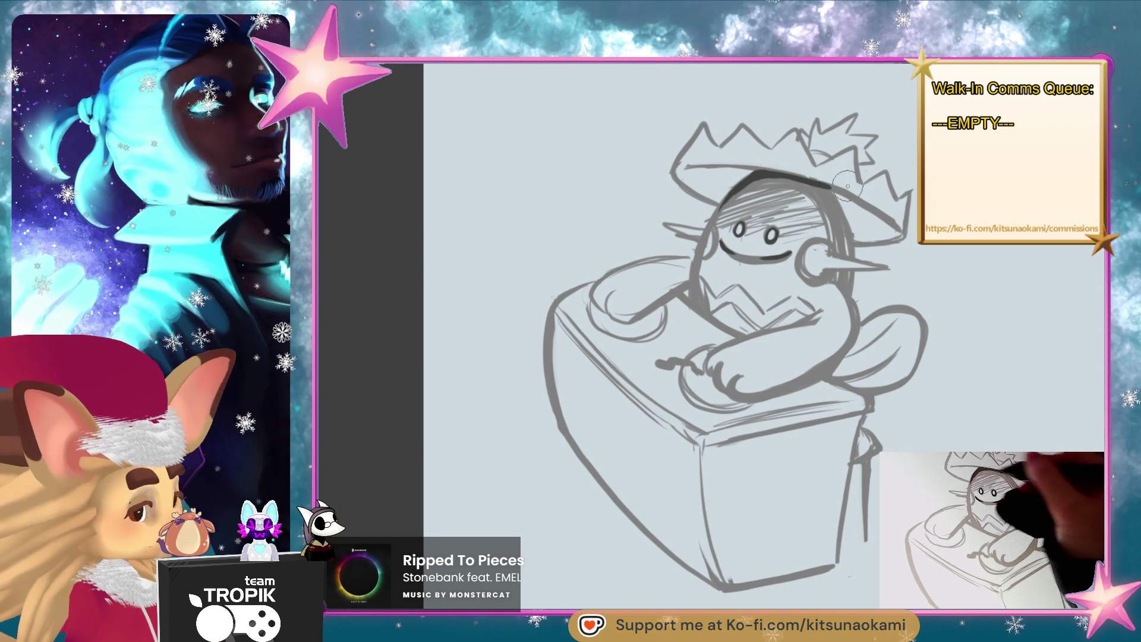
drag(847, 230, 832, 194)
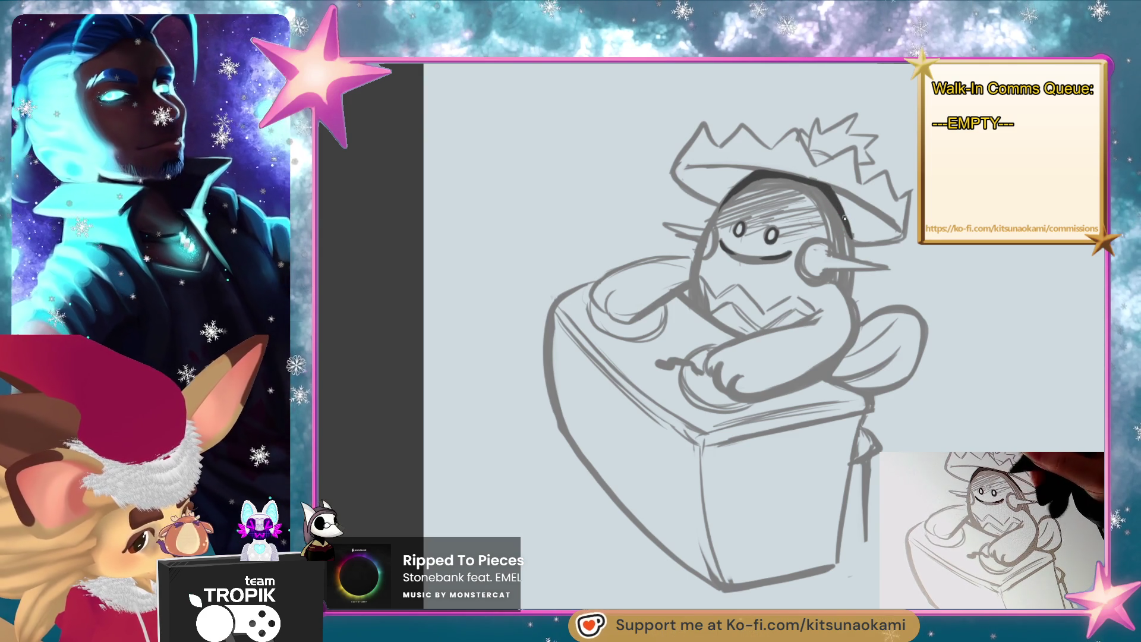
drag(841, 205, 851, 236)
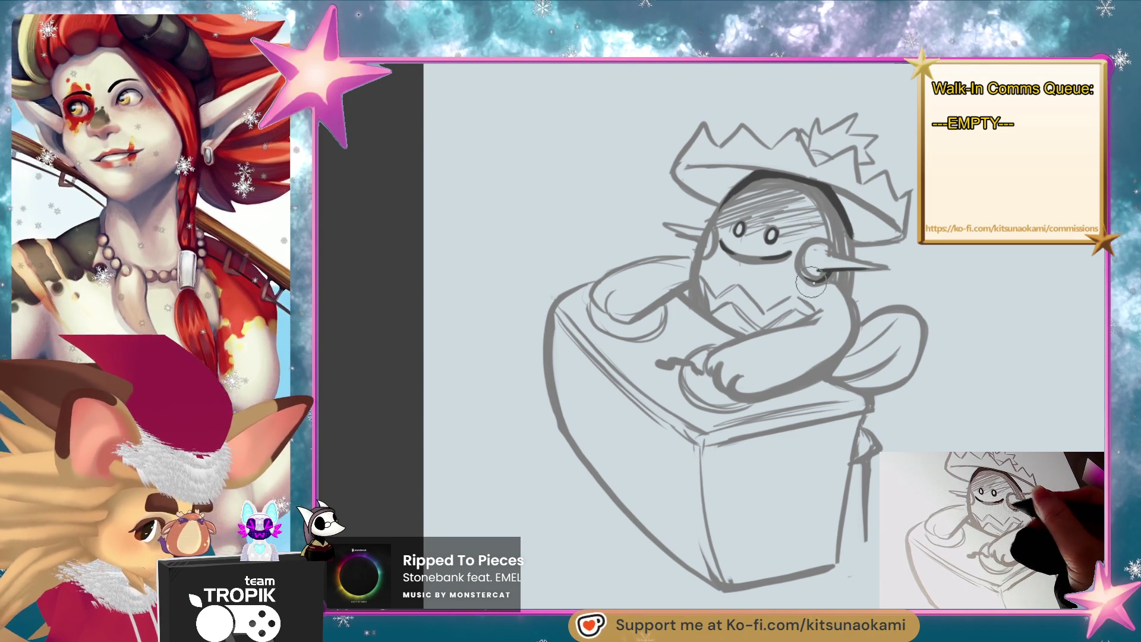
drag(807, 279, 830, 273)
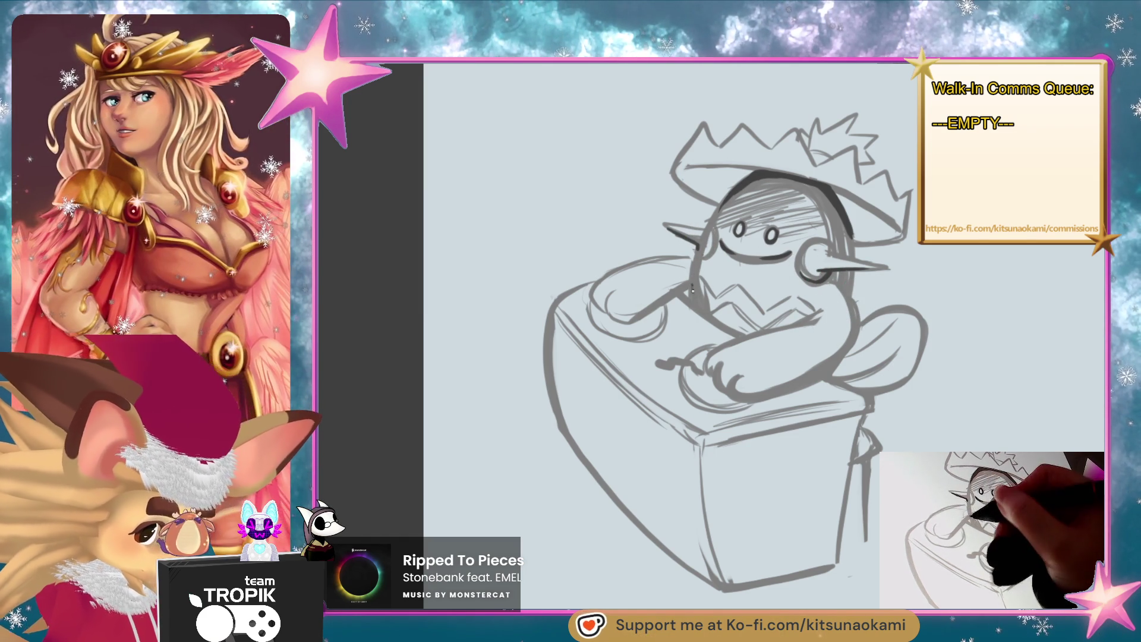
drag(691, 279, 632, 322)
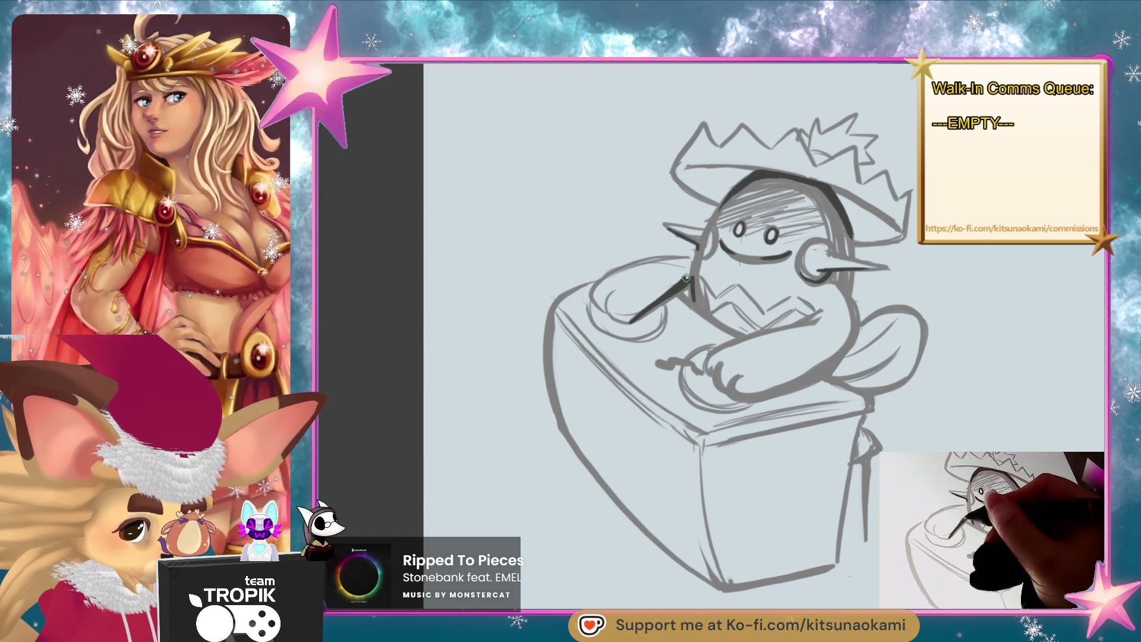
- Trace the body's right side, arm, left hand and the box's top front edge in darker lines
drag(874, 339, 839, 370)
mouse_move(857, 322)
mouse_down()
mouse_move(809, 386)
mouse_move(716, 395)
mouse_up()
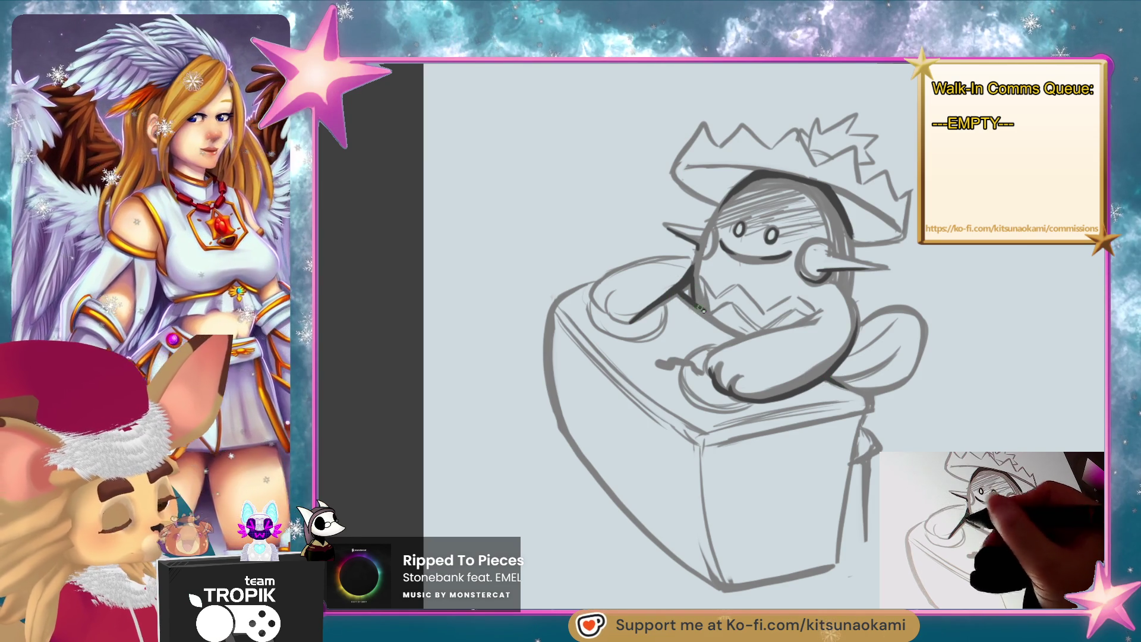
drag(710, 306, 749, 337)
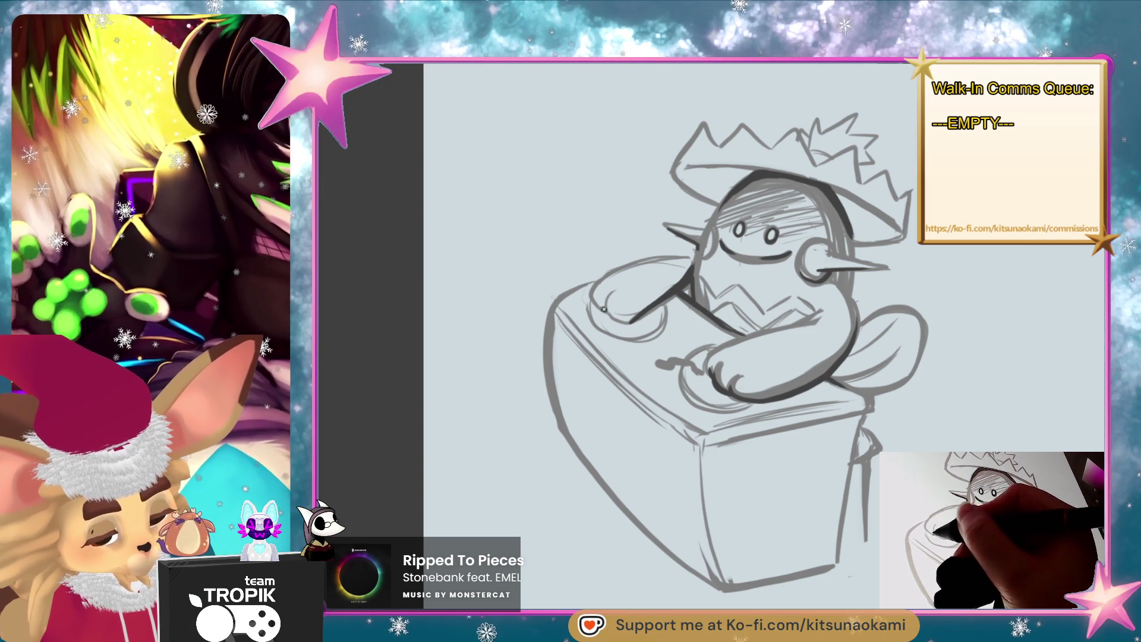
drag(603, 308, 596, 297)
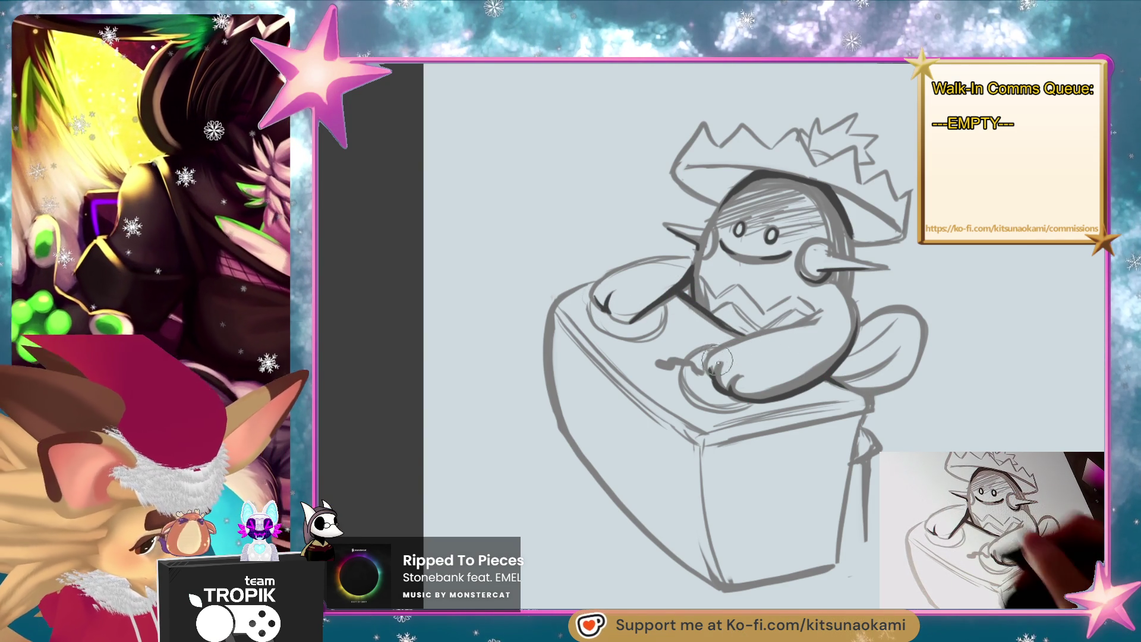
mouse_move(705, 447)
mouse_down()
mouse_move(854, 409)
mouse_move(777, 432)
mouse_up()
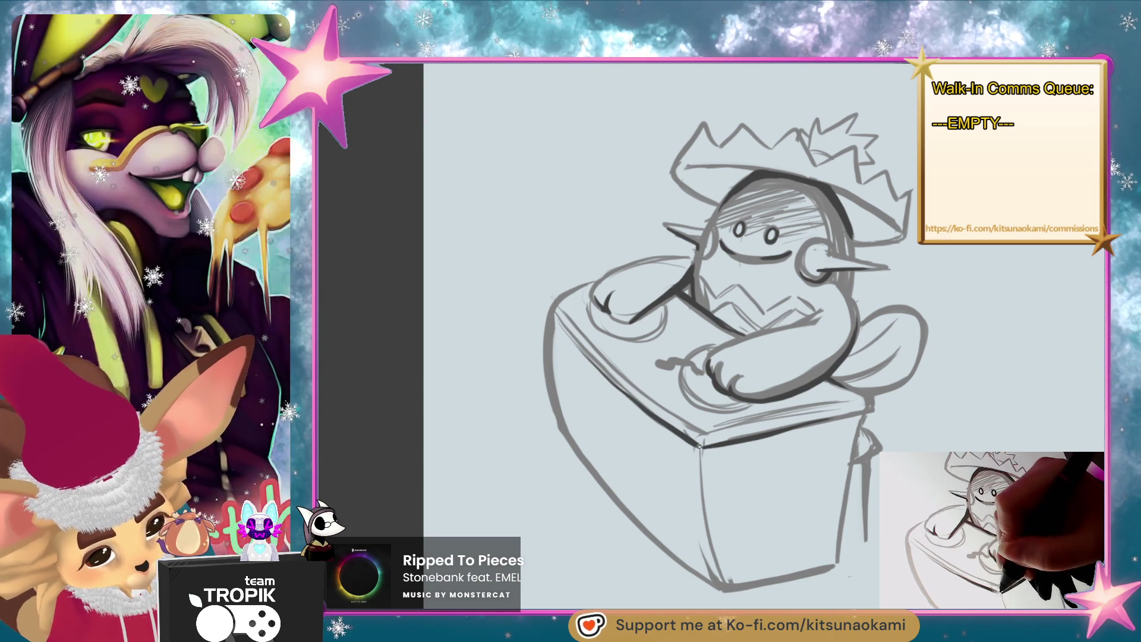
drag(883, 389, 833, 434)
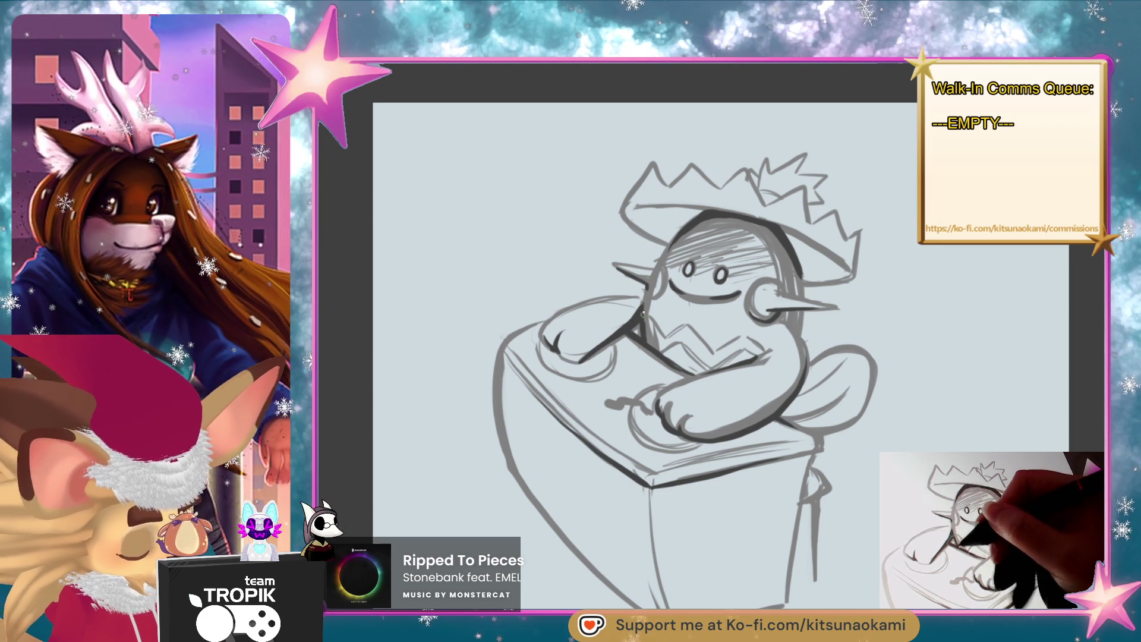
- Darken the hat brim lines and extend the hat's pointed tip
drag(800, 330, 779, 339)
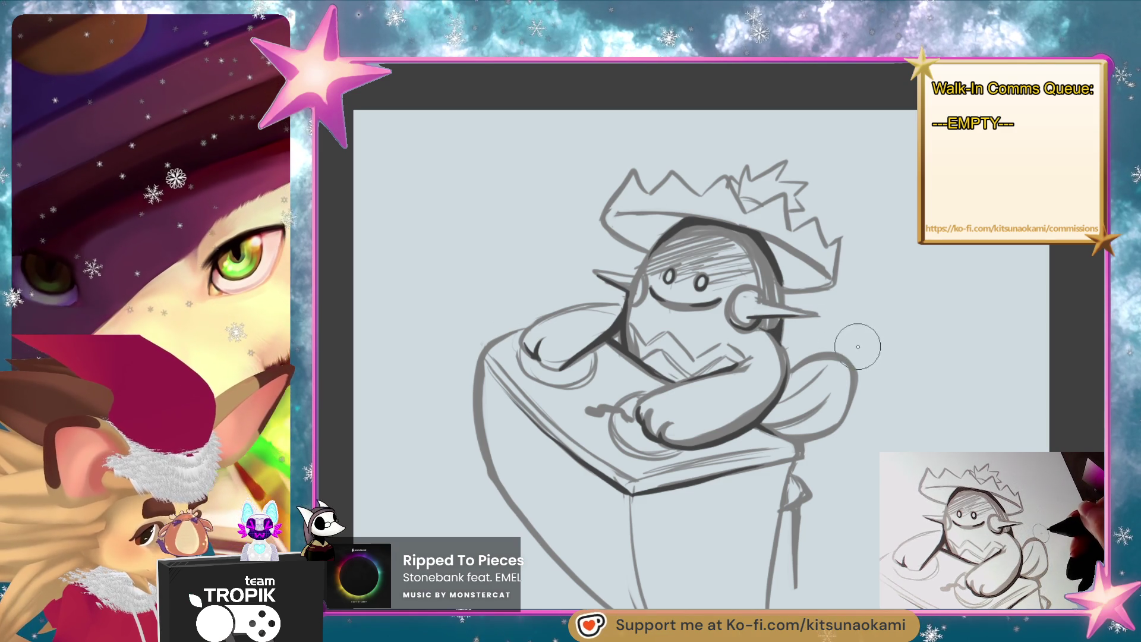
mouse_move(736, 476)
mouse_down()
mouse_move(702, 380)
mouse_move(751, 263)
mouse_up()
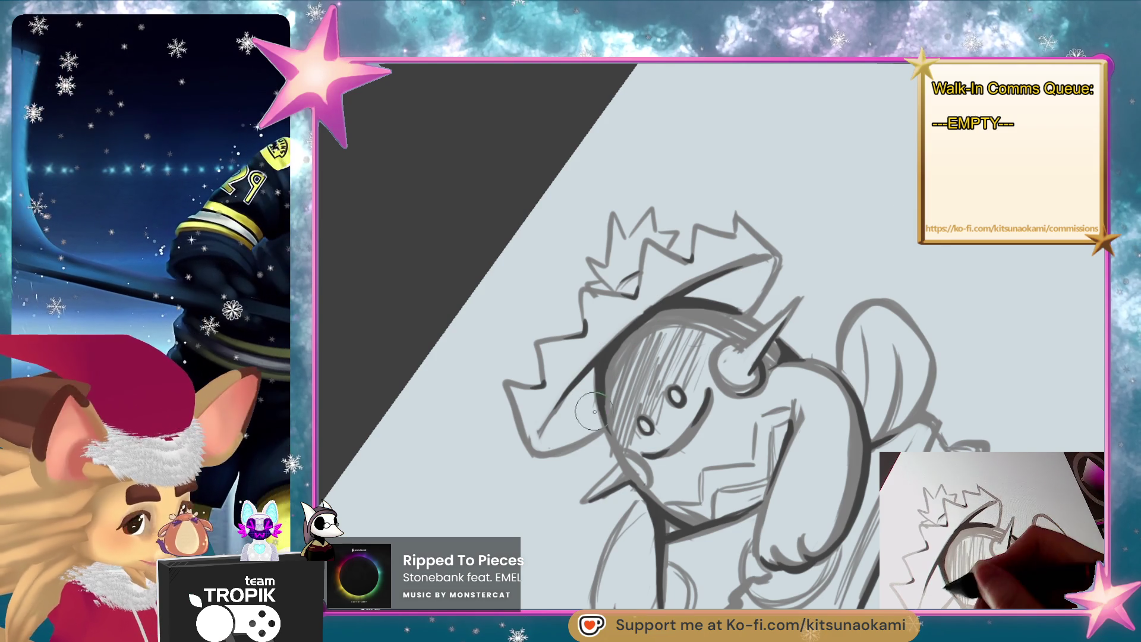
drag(595, 411, 552, 421)
drag(588, 379, 561, 407)
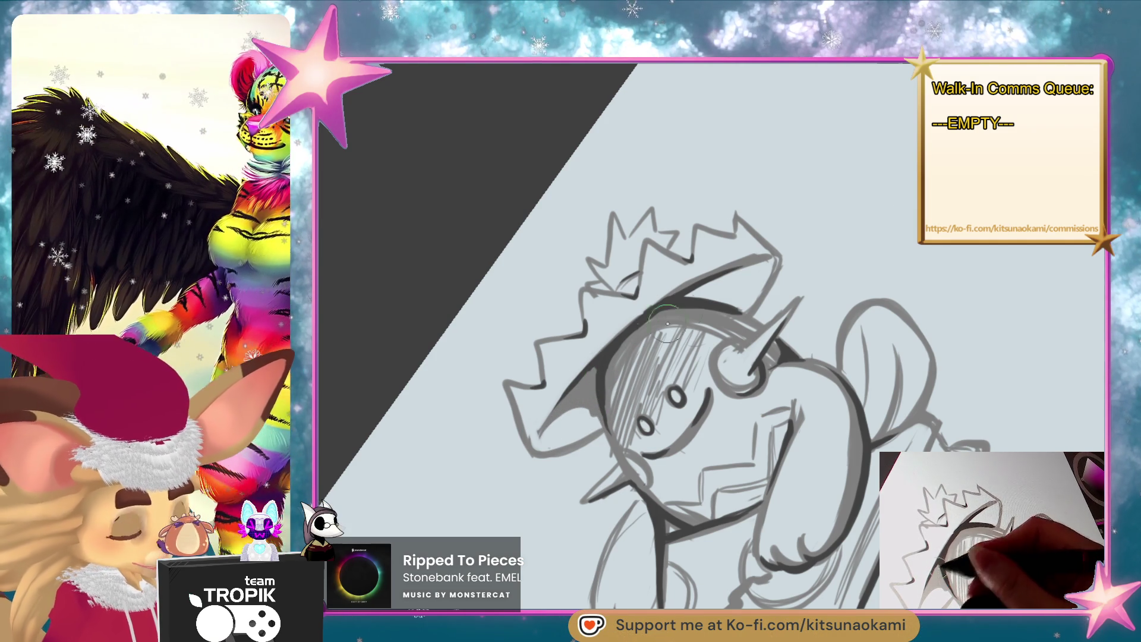
mouse_move(685, 298)
mouse_down()
mouse_move(766, 271)
mouse_move(724, 291)
mouse_up()
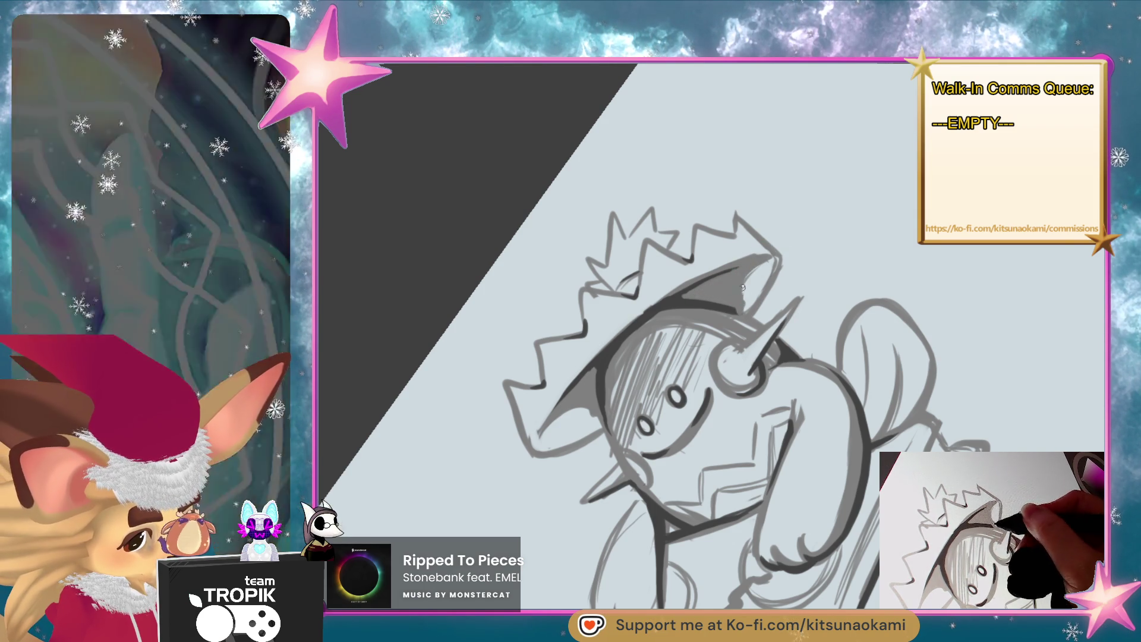
drag(768, 256, 780, 268)
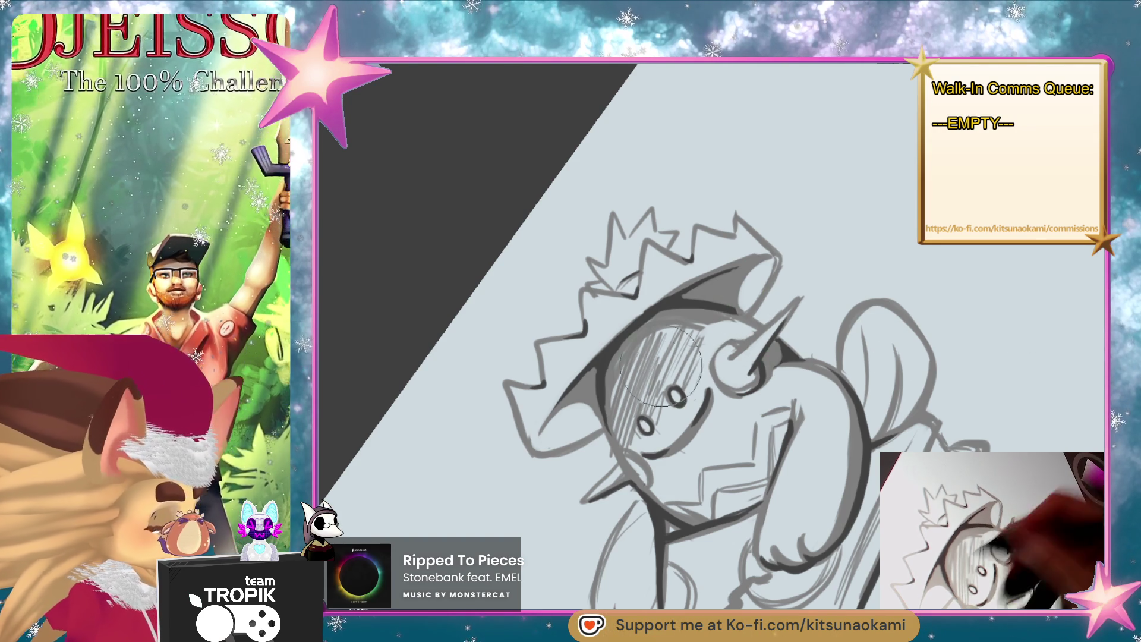
- Shade the forehead under the hat and the face's left side dark grey, then turn the view upright
mouse_move(693, 360)
mouse_down()
mouse_move(660, 327)
mouse_move(654, 375)
mouse_up()
mouse_move(716, 327)
mouse_down()
mouse_move(678, 360)
mouse_move(692, 366)
mouse_move(654, 396)
mouse_move(655, 412)
mouse_up()
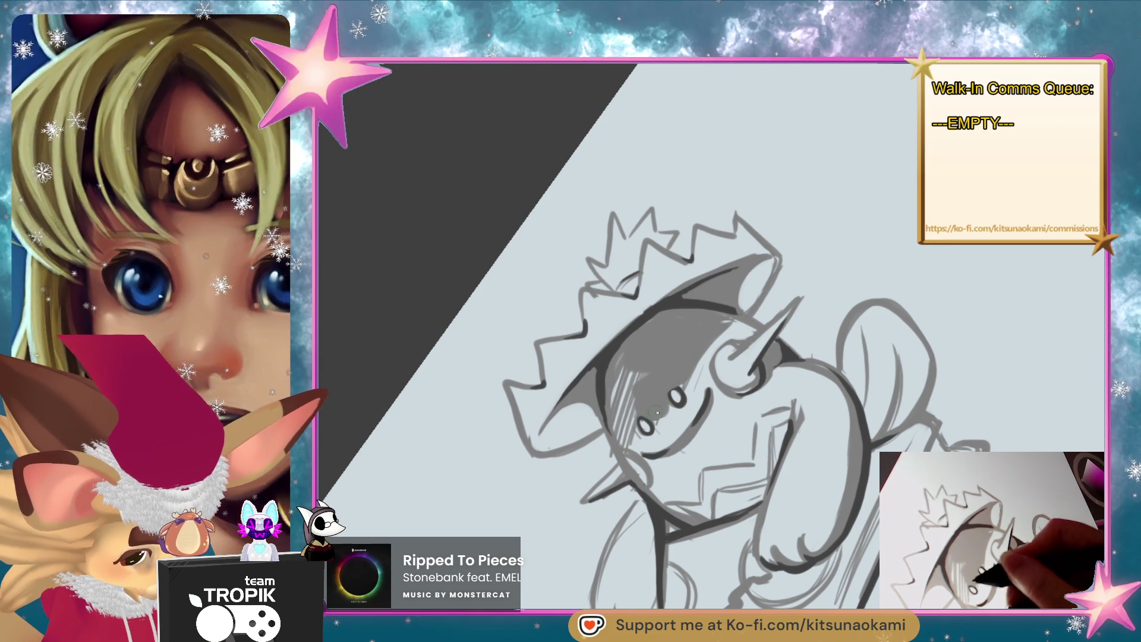
drag(731, 324, 705, 357)
drag(639, 369, 625, 423)
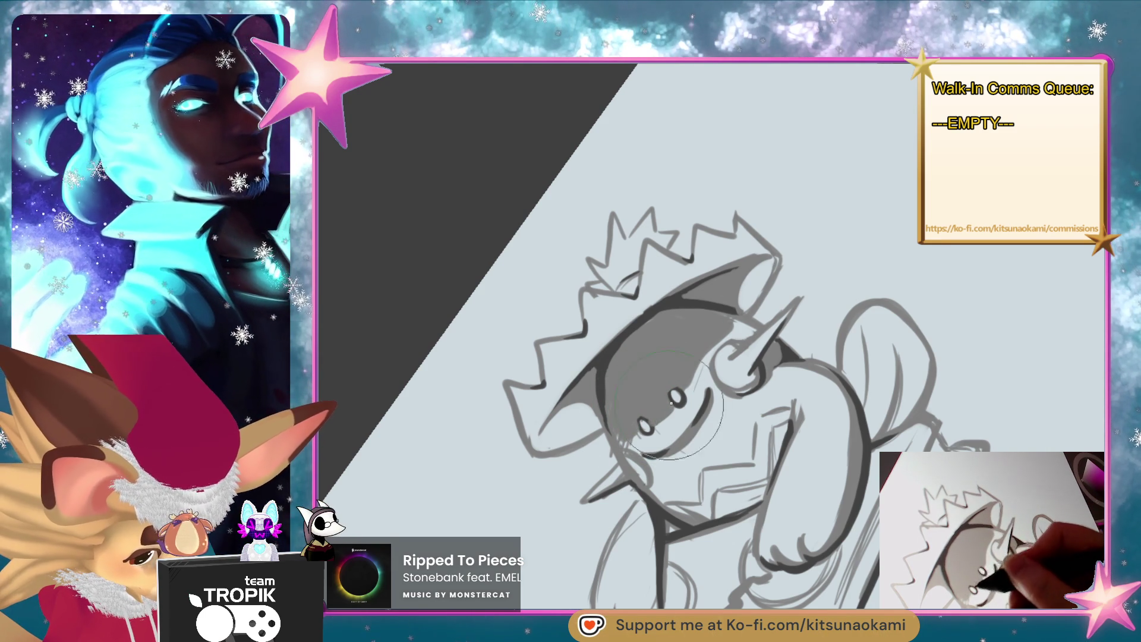
drag(743, 386, 647, 270)
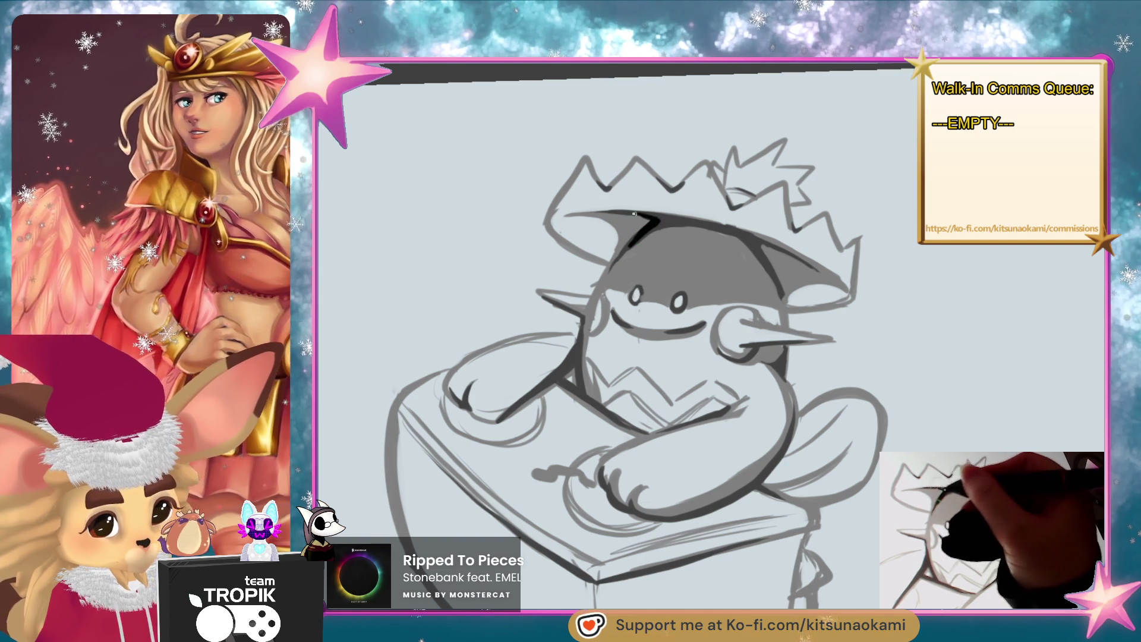
- Draw and thicken a dark line along the underside of the hat brim
mouse_move(662, 223)
mouse_down()
mouse_move(737, 235)
mouse_move(767, 253)
mouse_move(772, 271)
mouse_up()
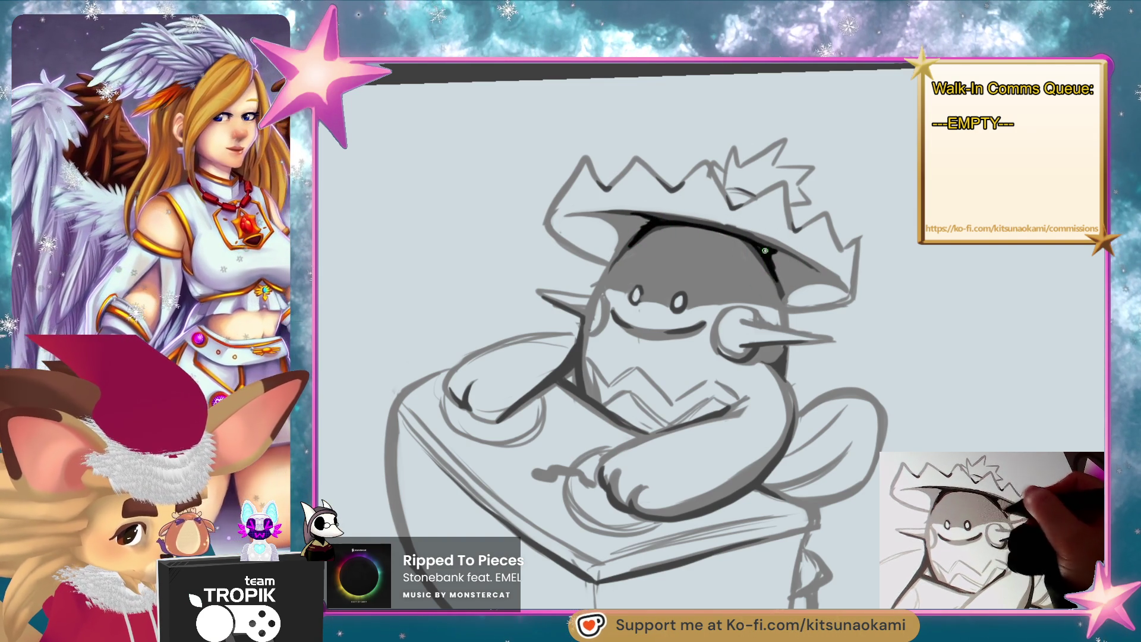
drag(779, 273, 775, 260)
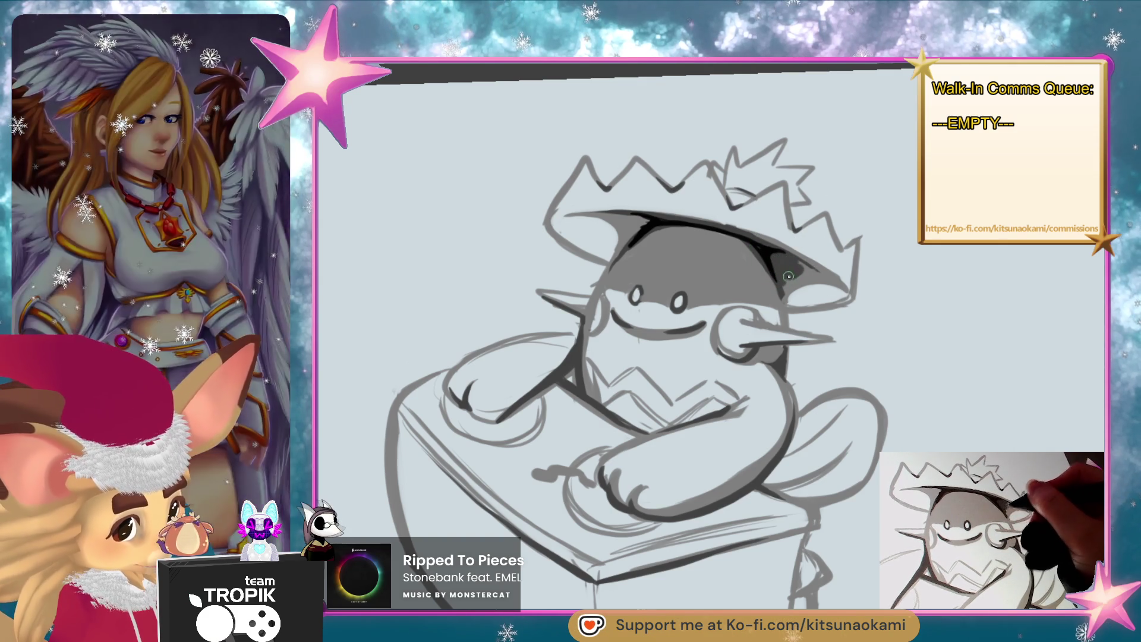
mouse_move(583, 214)
mouse_down()
mouse_move(634, 230)
mouse_move(612, 250)
mouse_up()
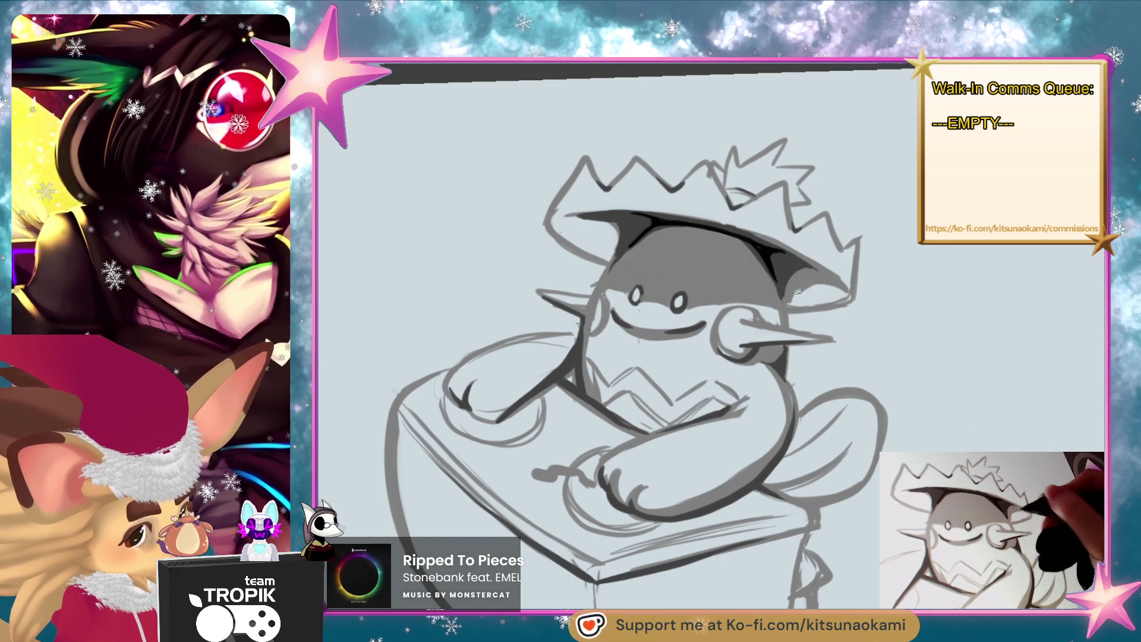
- Shade the ear interiors and left ear tip a darker grey
mouse_move(711, 466)
mouse_down()
mouse_move(591, 446)
mouse_move(579, 470)
mouse_move(585, 458)
mouse_up()
mouse_move(737, 267)
mouse_down()
mouse_move(746, 297)
mouse_move(744, 279)
mouse_up()
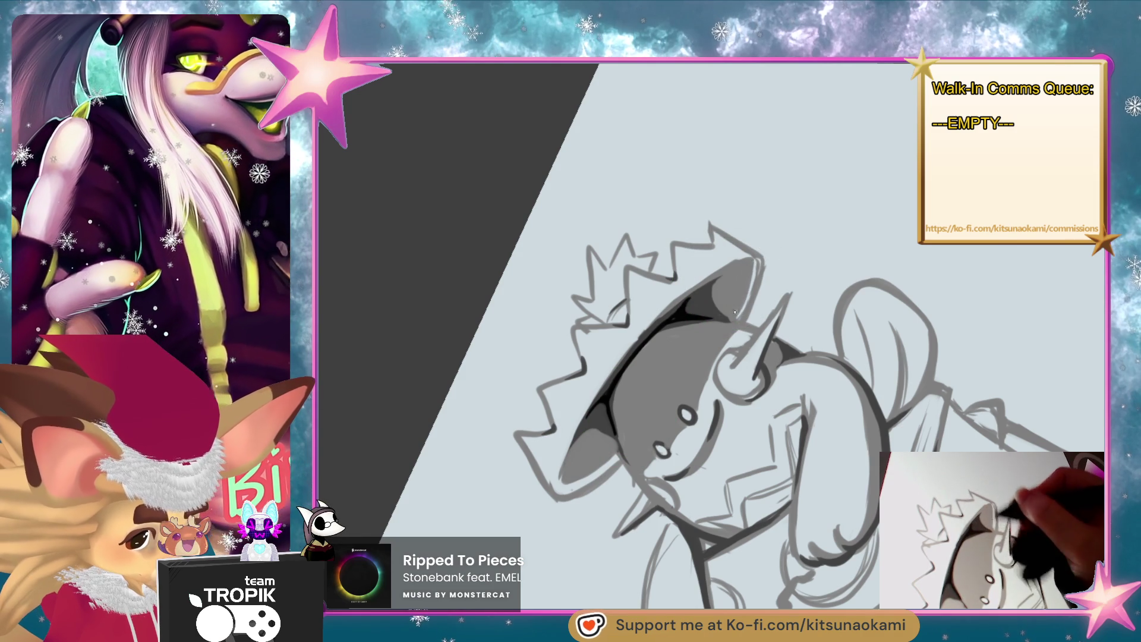
drag(572, 476, 570, 484)
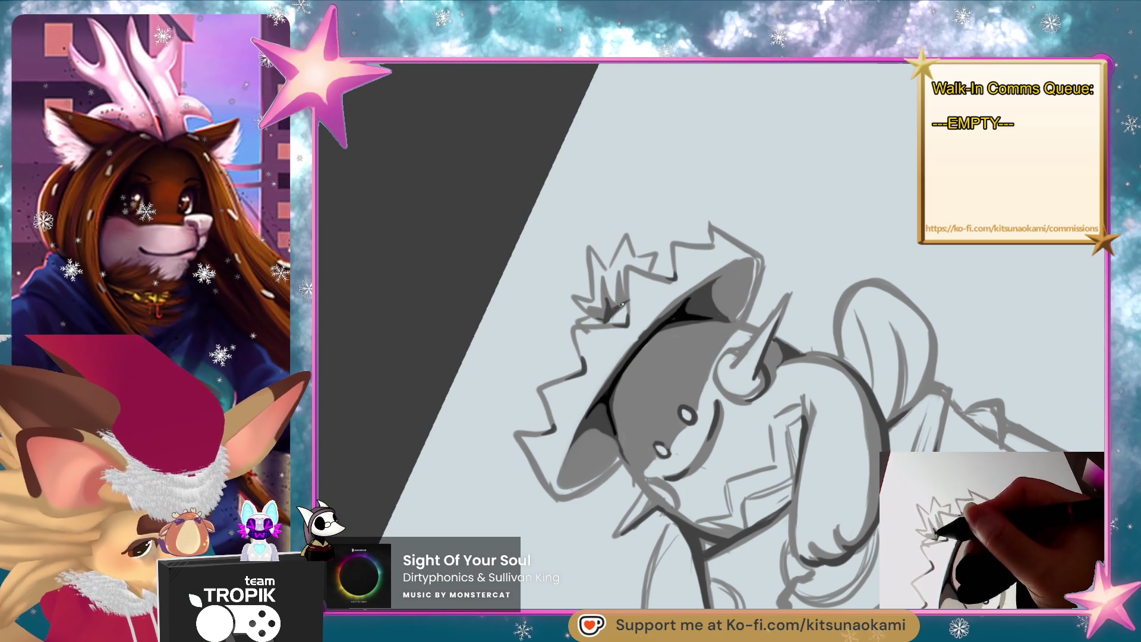
drag(832, 514, 805, 476)
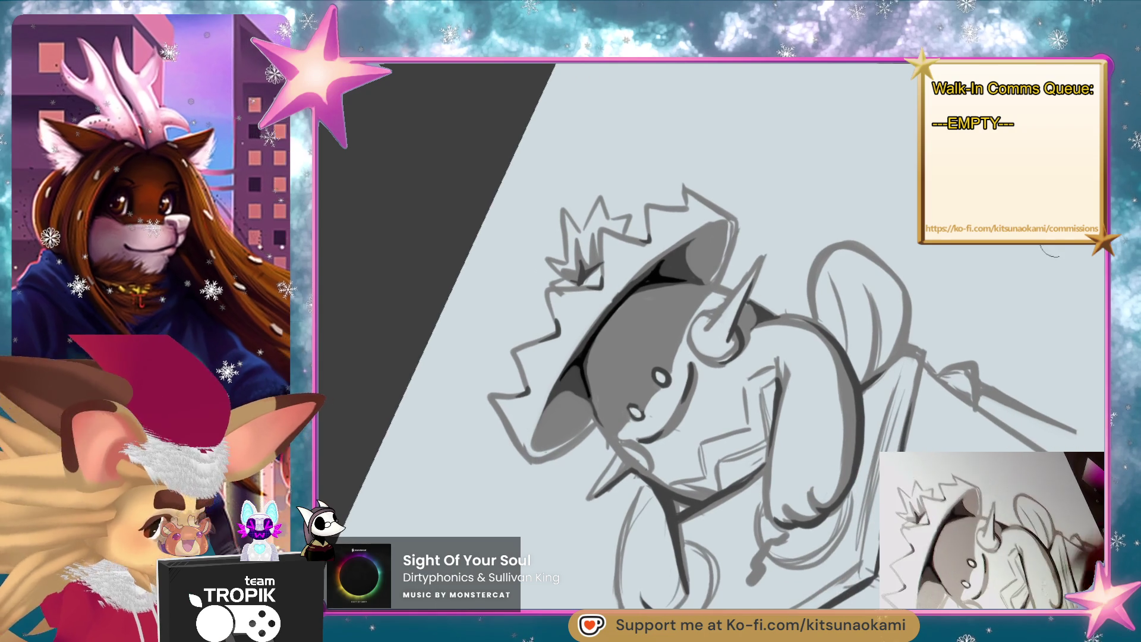
mouse_move(725, 245)
mouse_down()
mouse_move(678, 250)
mouse_move(590, 328)
mouse_up()
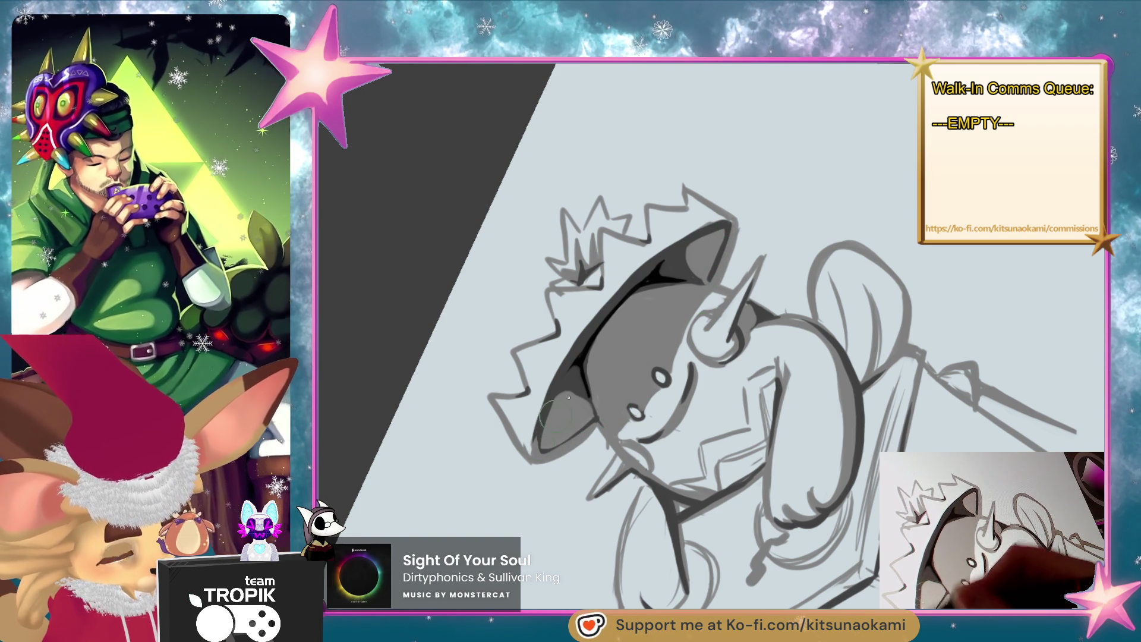
drag(542, 436, 717, 553)
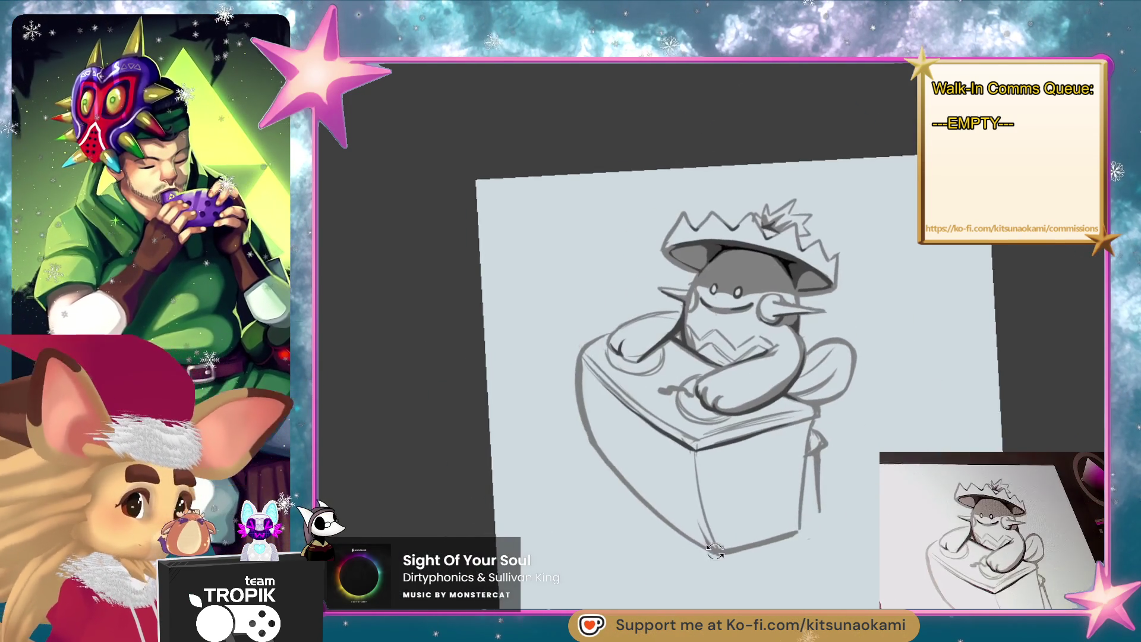
- Zoom in close on the face and touch up the left cheek's outline
scroll(892, 377, up, 3)
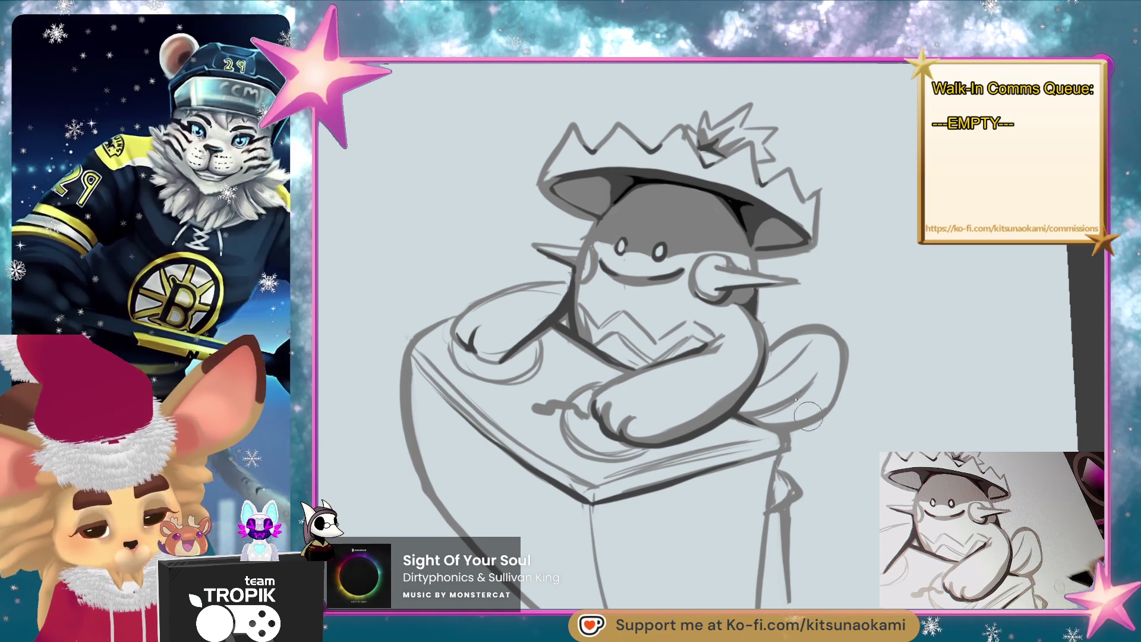
key(ctrl+plus)
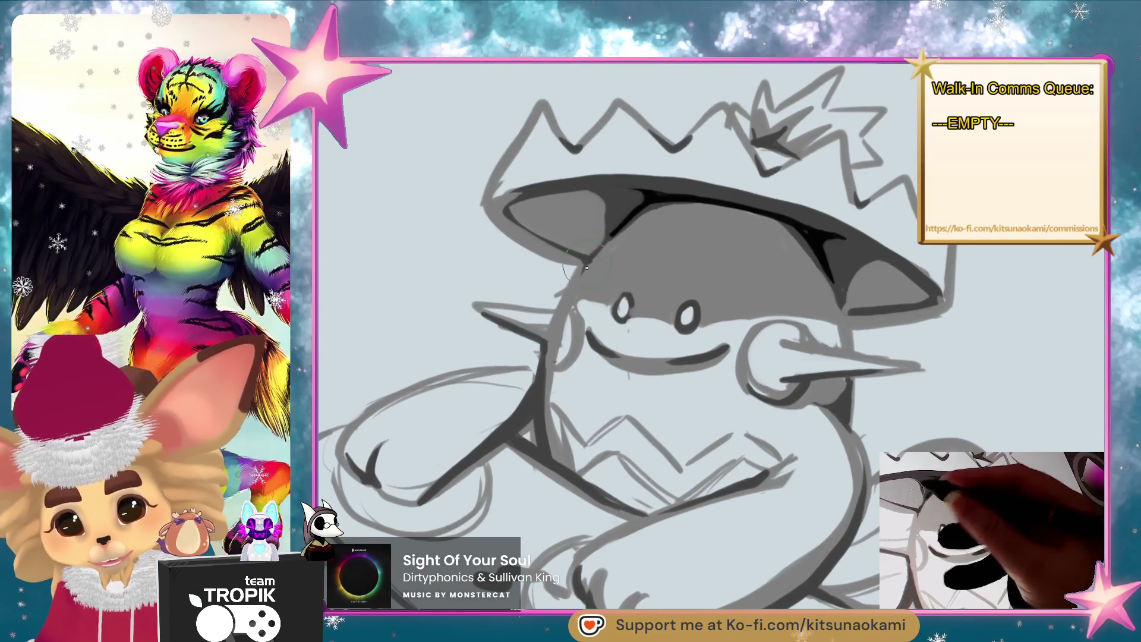
drag(569, 317, 559, 357)
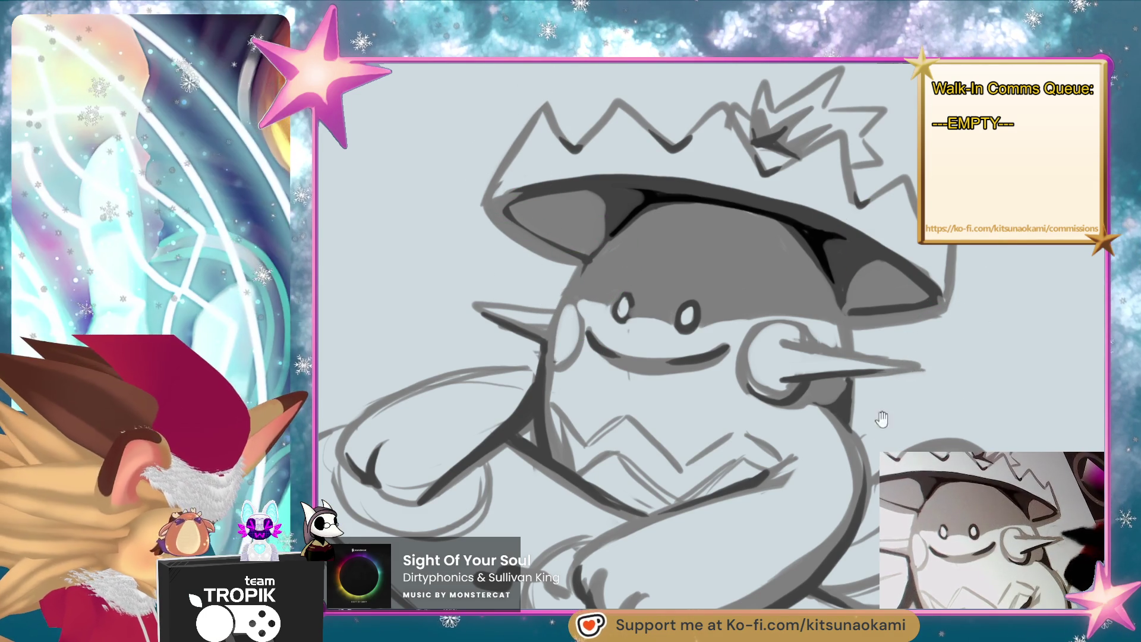
scroll(823, 390, down, 5)
scroll(871, 410, up, 3)
scroll(870, 411, up, 1)
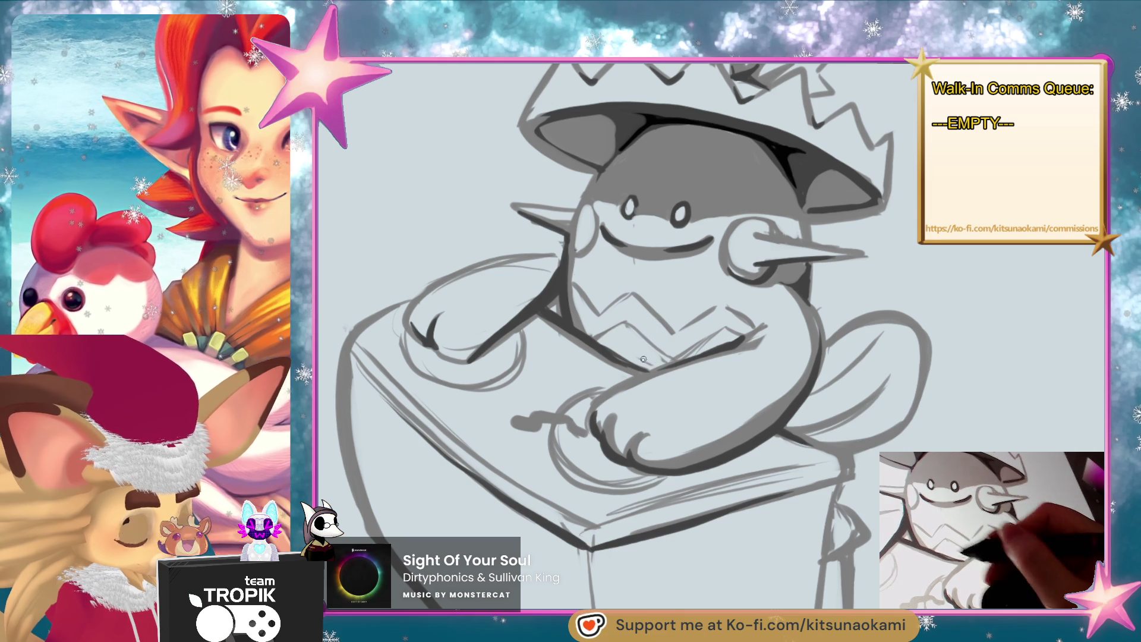
mouse_move(693, 394)
mouse_down()
mouse_move(841, 517)
mouse_move(860, 432)
mouse_up()
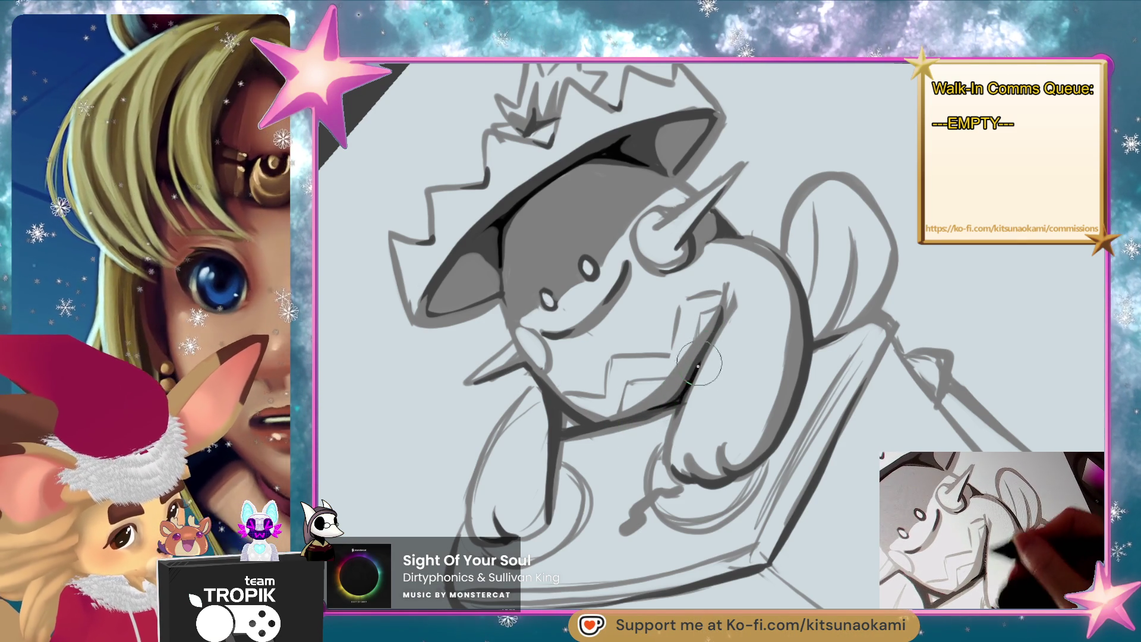
- Darken and thicken the neck line, and add a short dark mark by the mouth
drag(564, 417, 556, 458)
drag(563, 419, 557, 447)
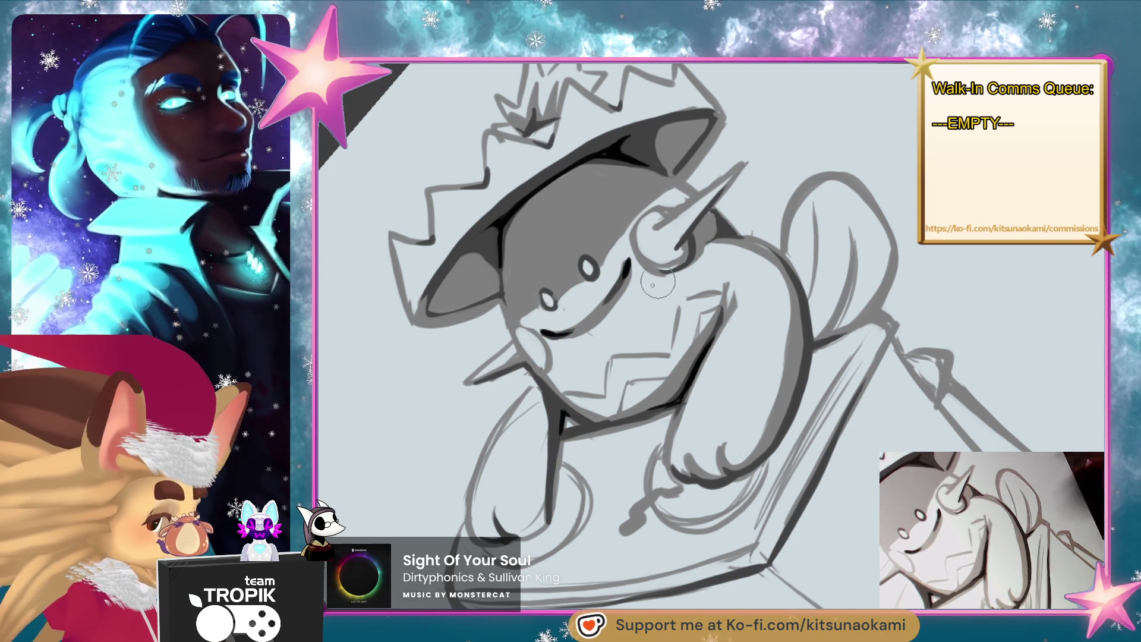
drag(630, 263, 625, 281)
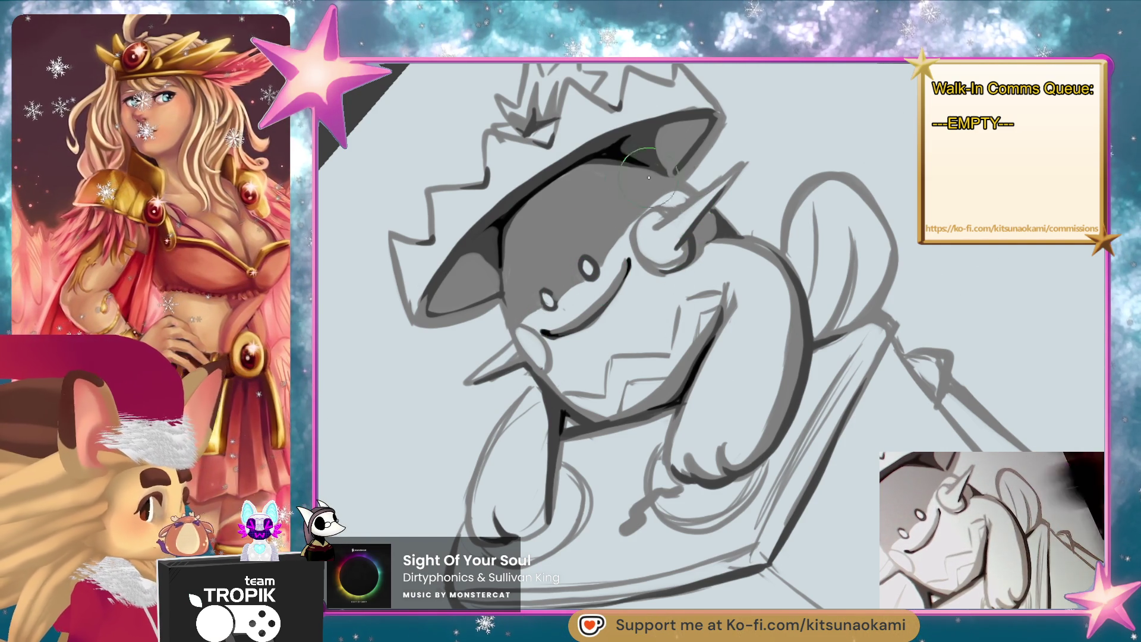
- Paint dark shading under the hat brim, then zoom out and turn the view upright
mouse_move(618, 174)
mouse_down()
mouse_move(568, 217)
mouse_move(506, 241)
mouse_move(521, 233)
mouse_move(526, 196)
mouse_move(595, 169)
mouse_move(545, 225)
mouse_up()
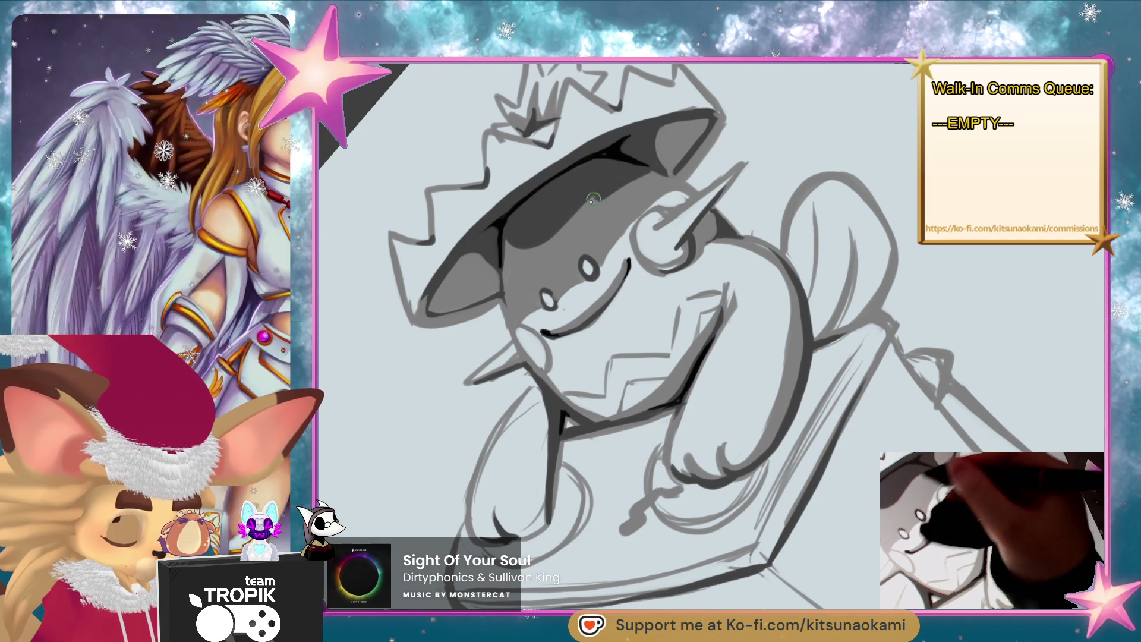
drag(533, 251, 530, 217)
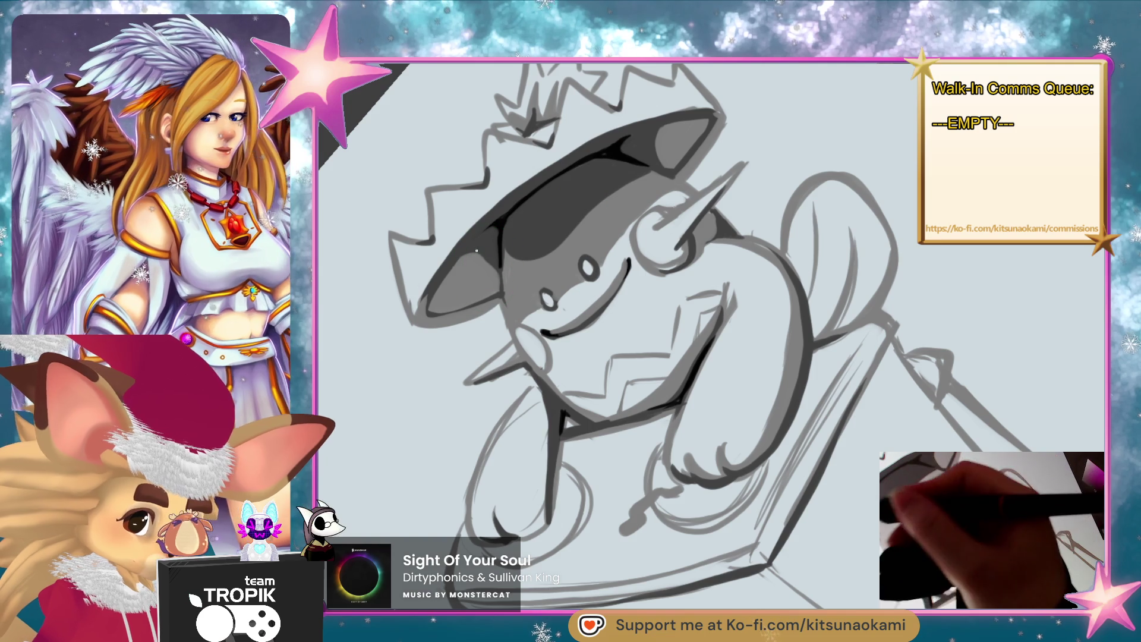
scroll(534, 246, down, 3)
mouse_move(535, 247)
mouse_down()
mouse_move(640, 543)
mouse_move(602, 389)
mouse_up()
scroll(603, 389, up, 5)
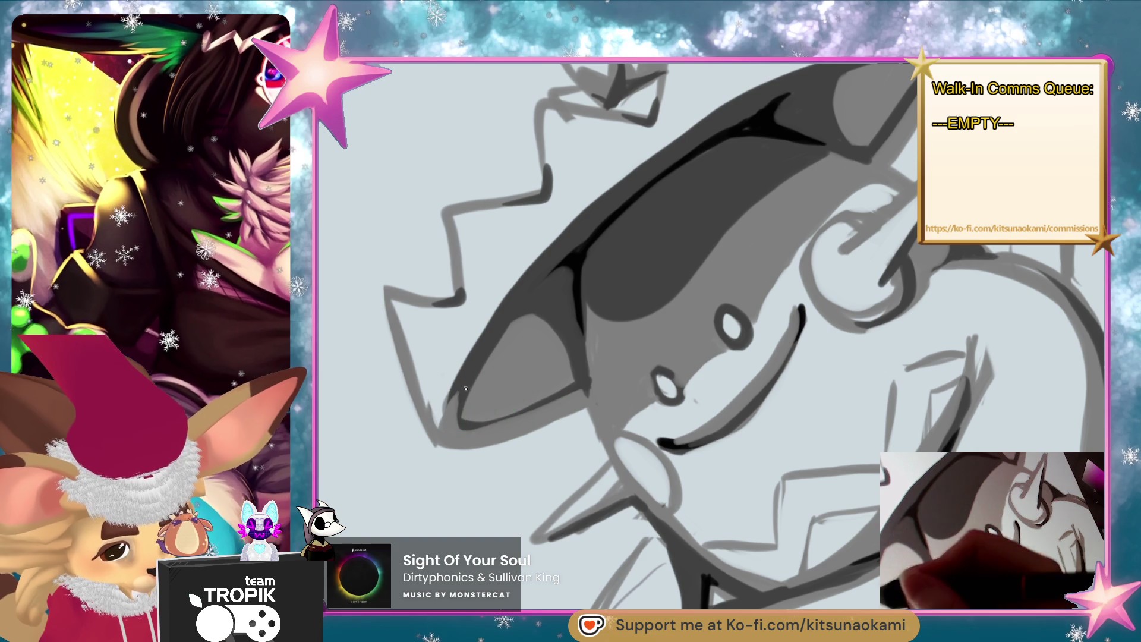
scroll(543, 357, down, 5)
scroll(522, 515, up, 5)
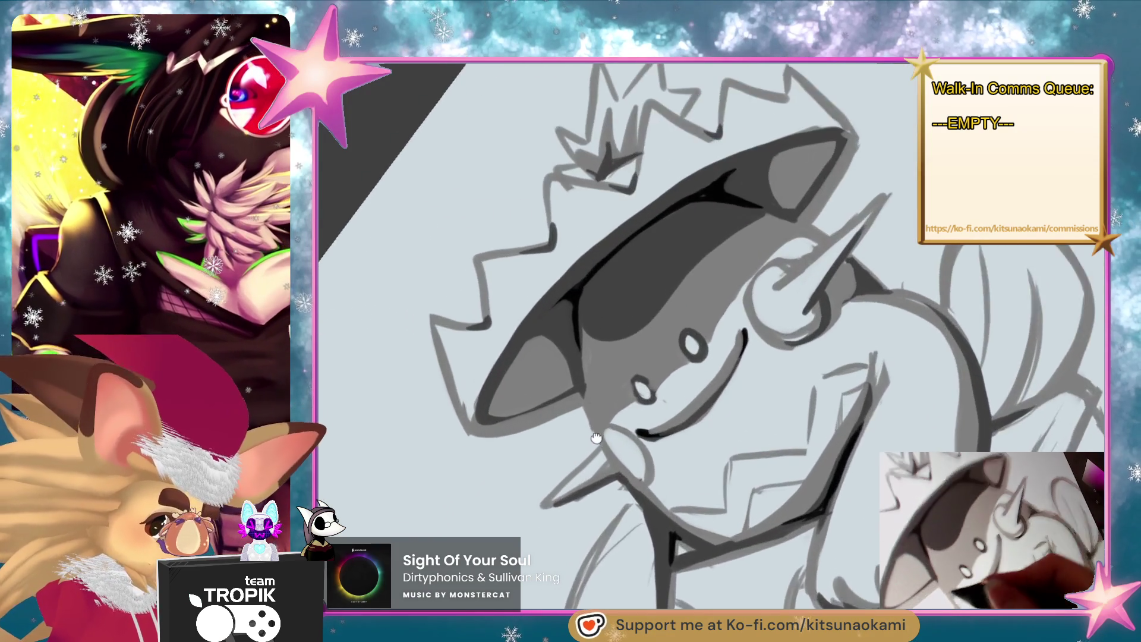
drag(597, 438, 580, 485)
scroll(580, 485, down, 5)
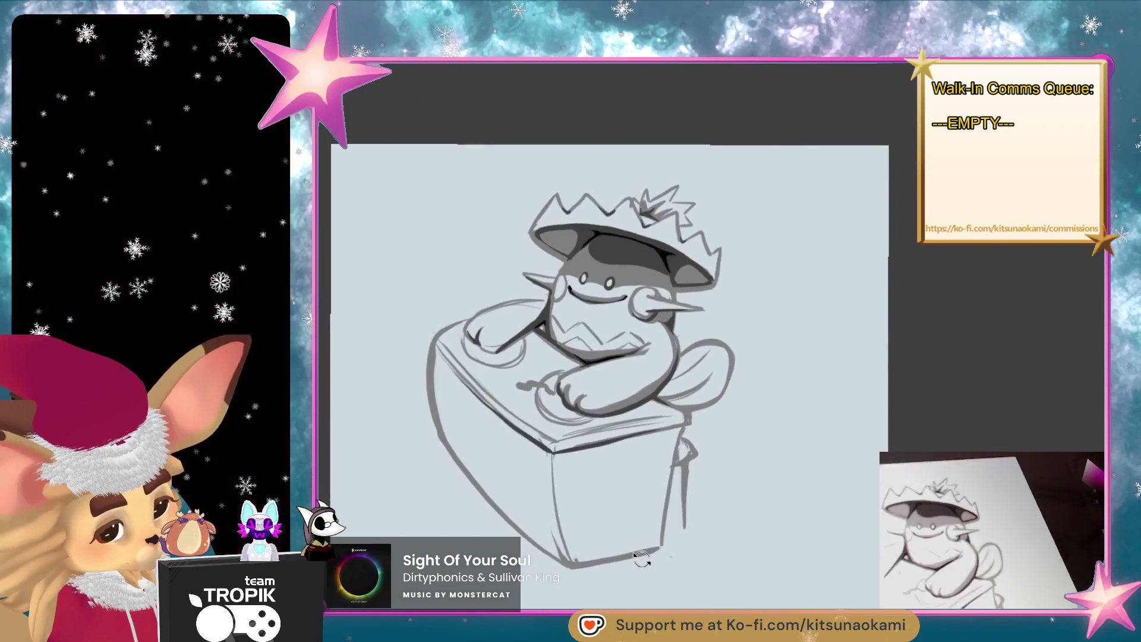
scroll(682, 216, up, 5)
scroll(683, 216, up, 2)
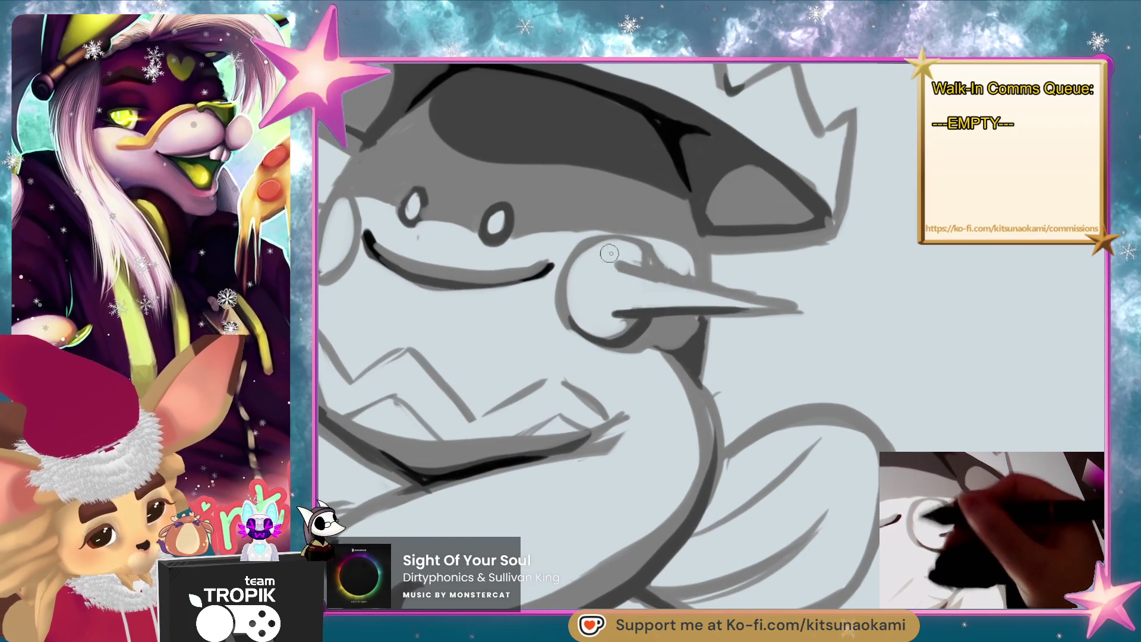
drag(604, 255, 523, 330)
key(ctrl+z)
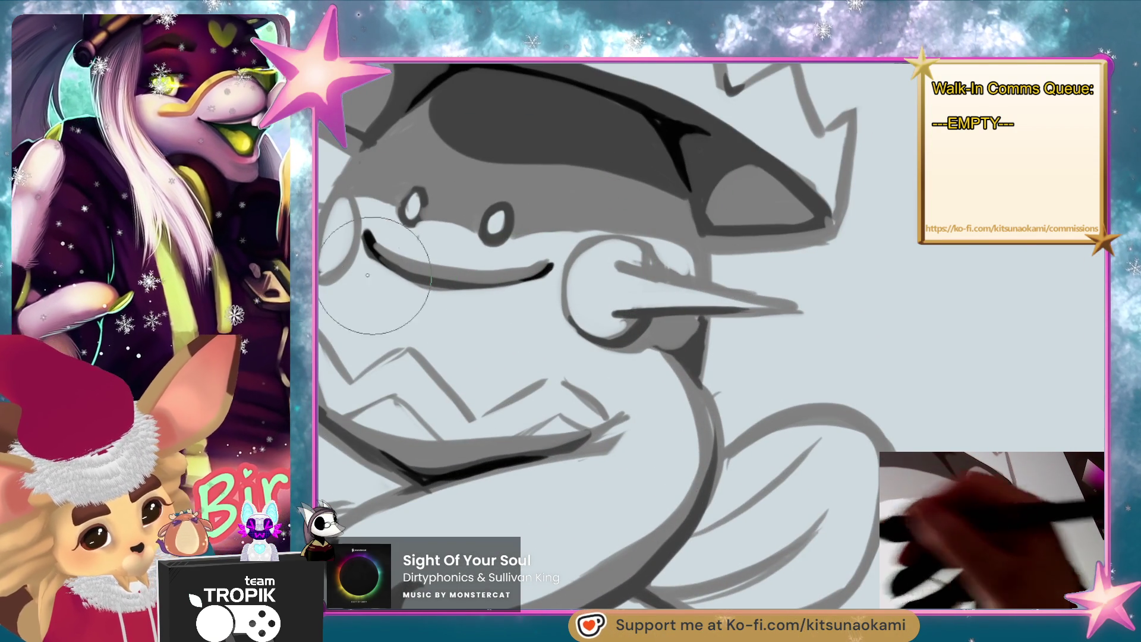
scroll(368, 250, down, 2)
scroll(593, 267, up, 2)
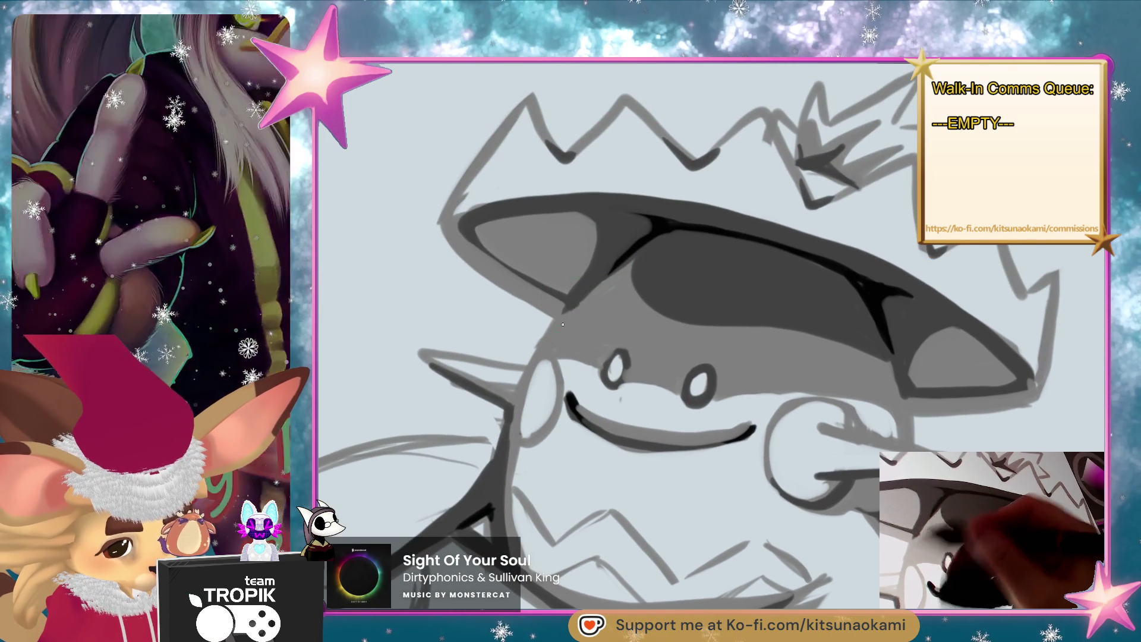
mouse_move(557, 331)
mouse_down()
mouse_move(589, 390)
mouse_move(615, 375)
mouse_up()
drag(539, 424, 789, 331)
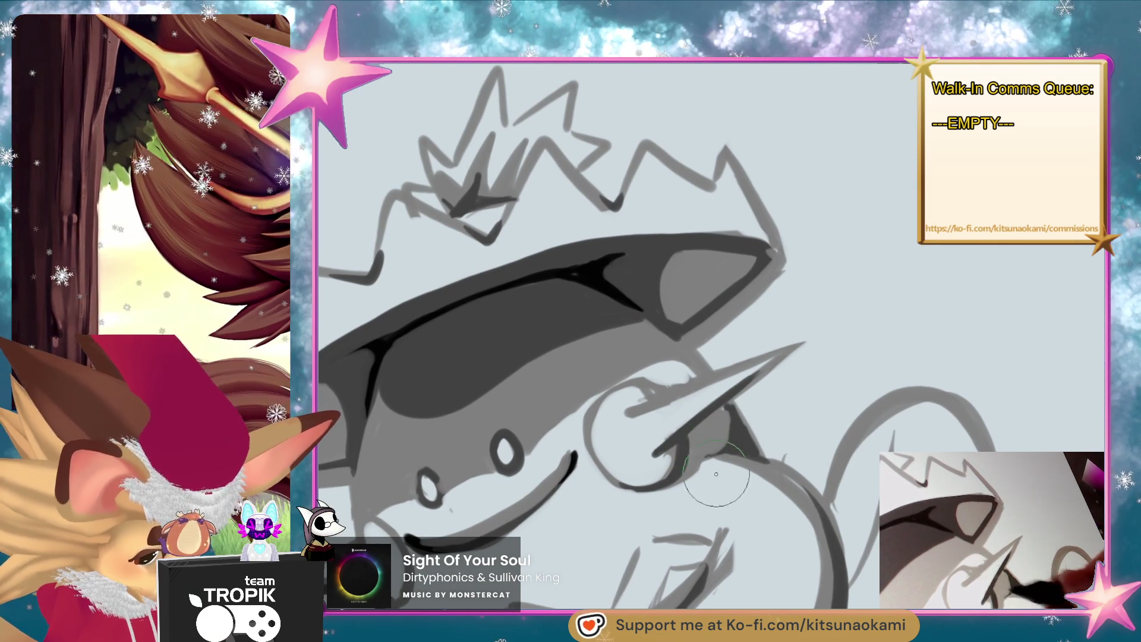
drag(689, 428, 733, 333)
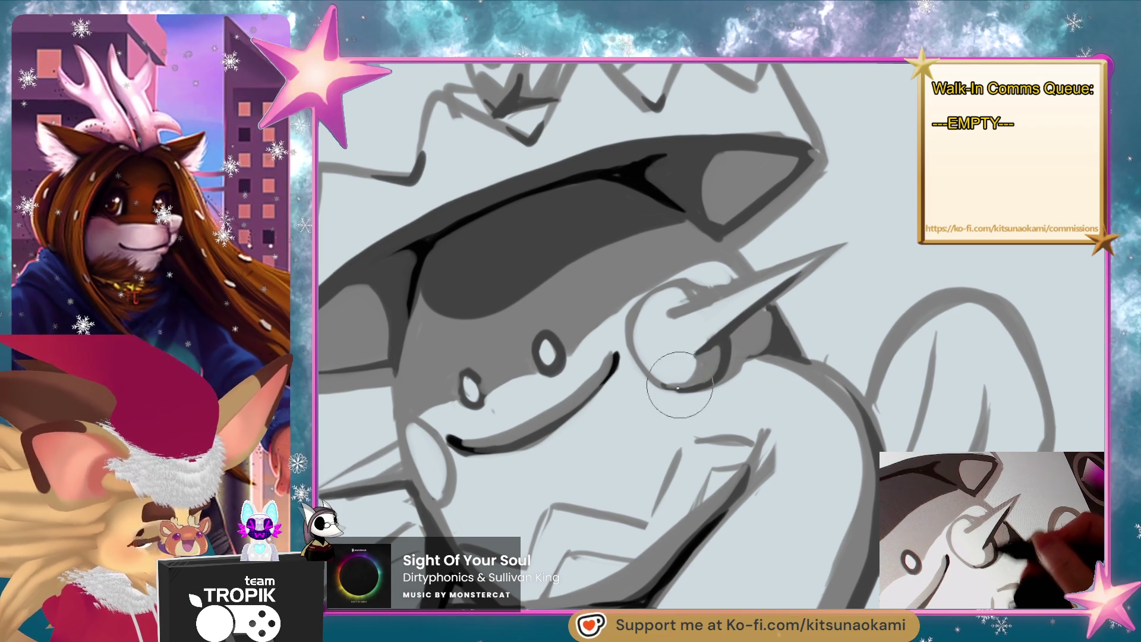
drag(683, 384, 757, 344)
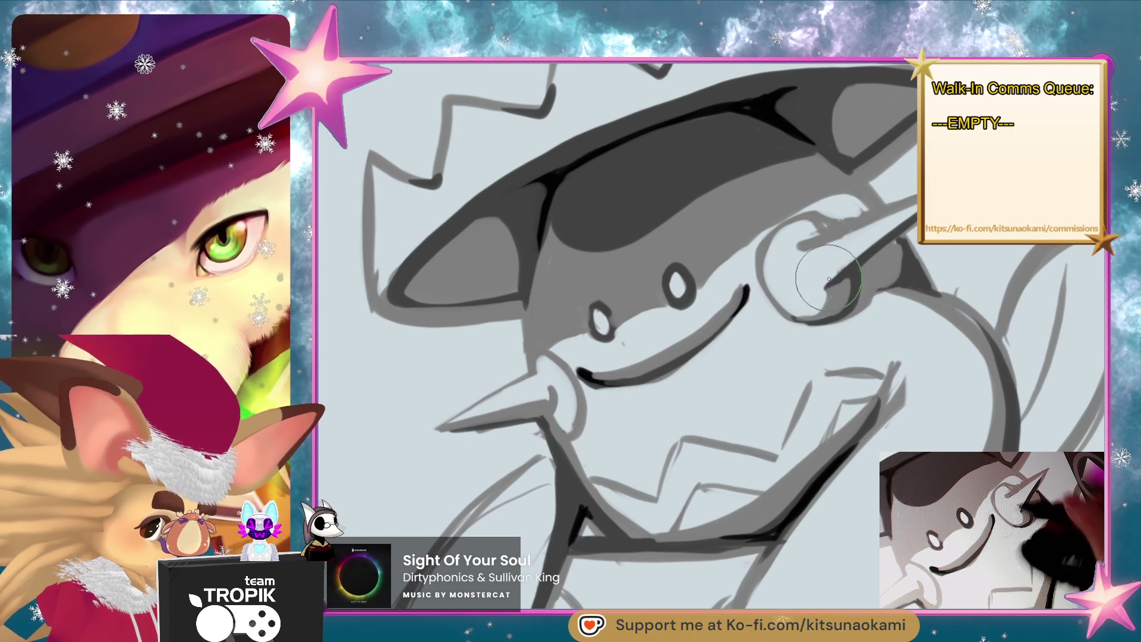
scroll(797, 405, down, 1)
scroll(797, 406, down, 2)
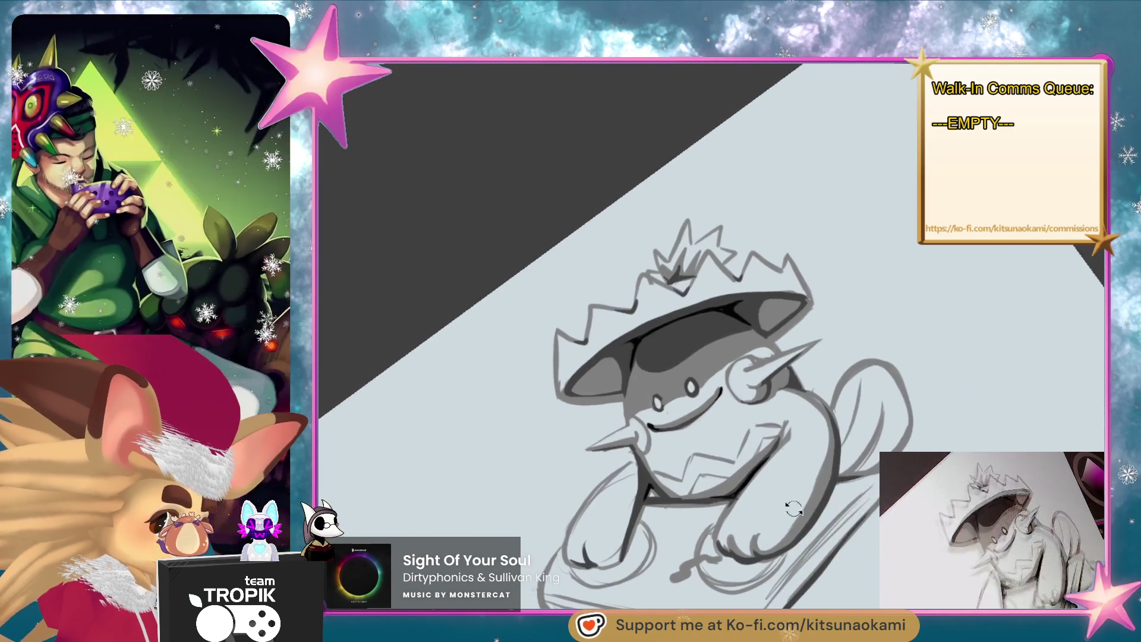
scroll(745, 348, up, 5)
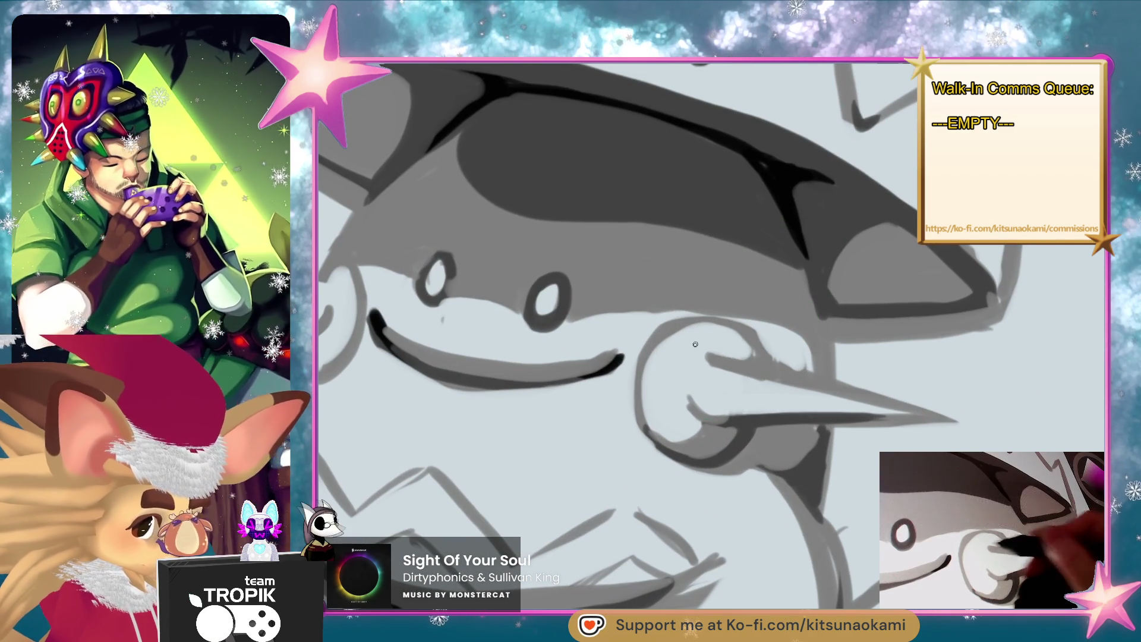
key(minus)
key(minus)
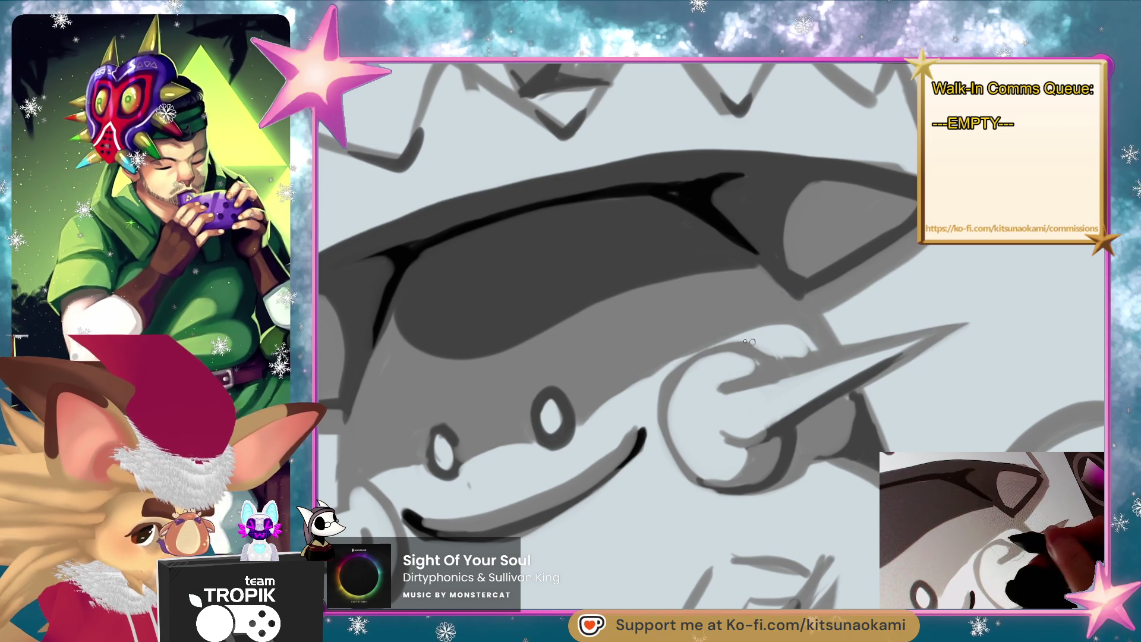
scroll(697, 472, down, 1)
scroll(697, 473, down, 1)
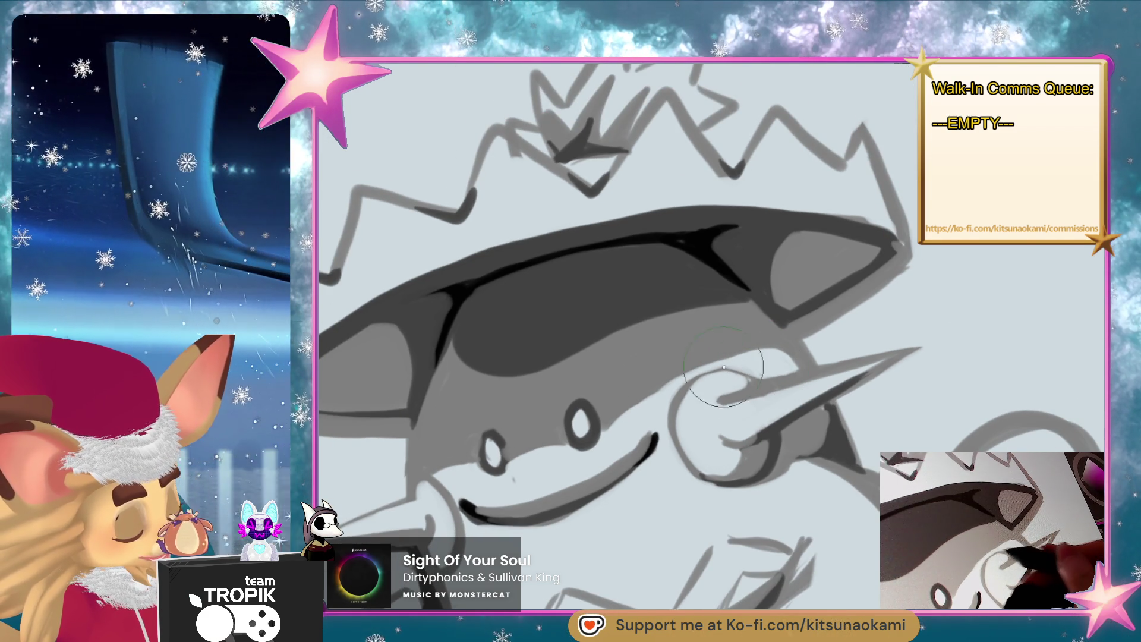
key(ctrl+0)
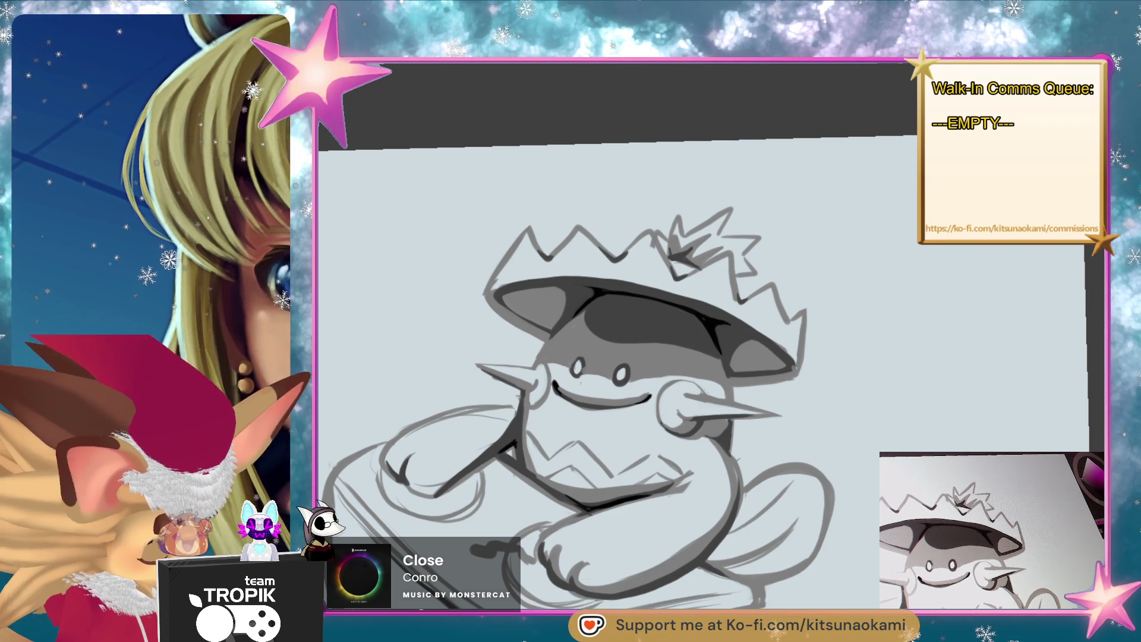
- Ink darker lines on the box's right edge and front top edge, undoing a stray left-edge stroke
scroll(736, 428, up, 5)
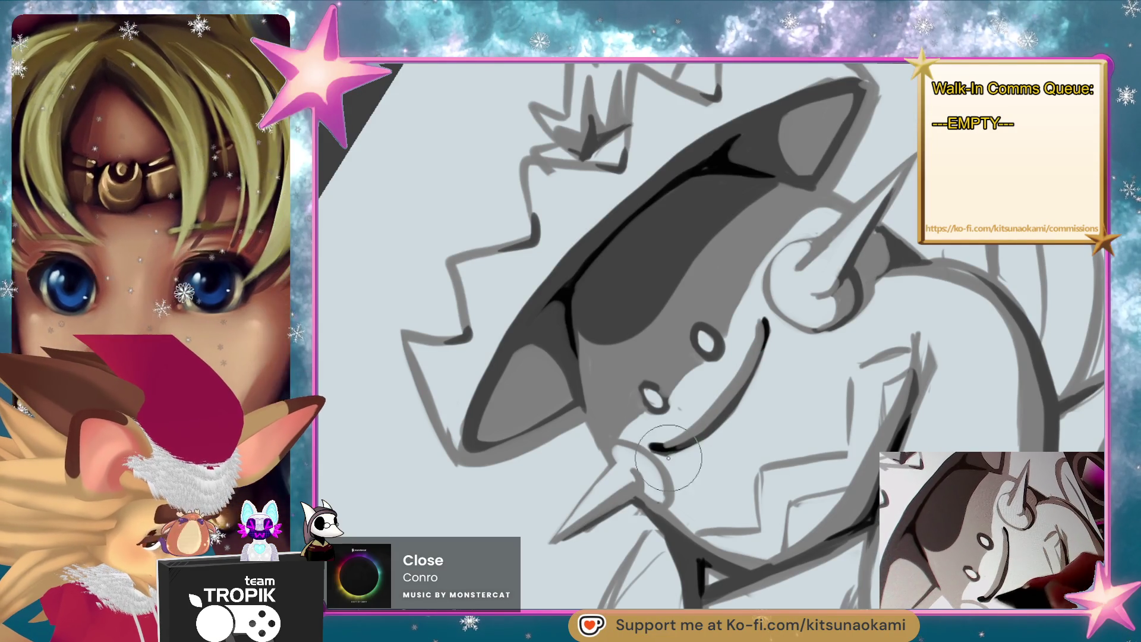
drag(773, 434, 842, 431)
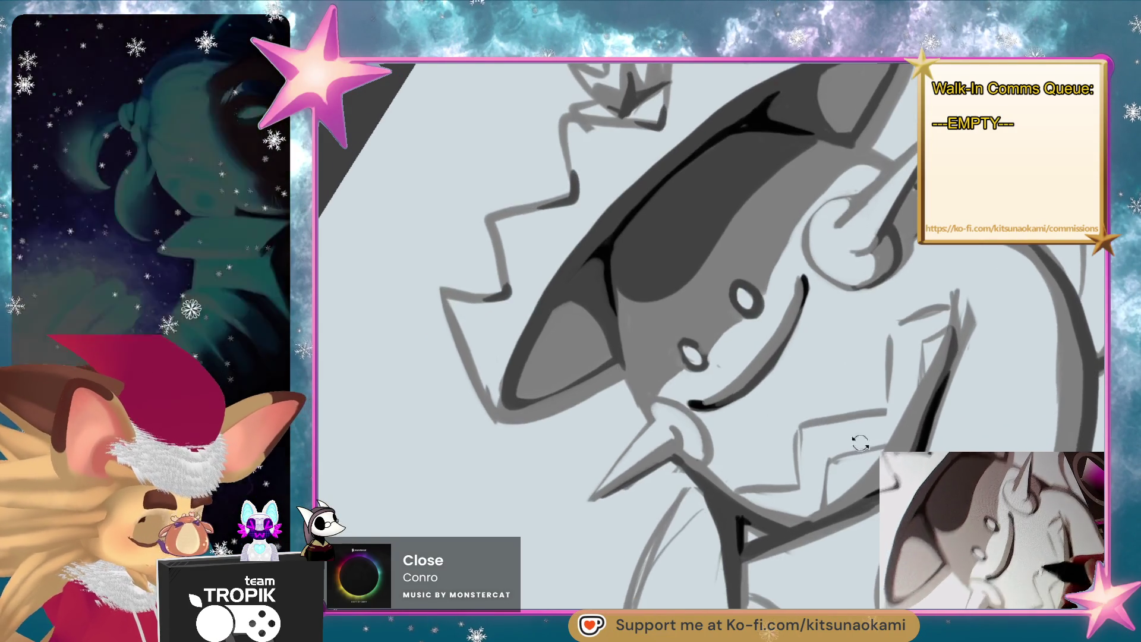
key(ctrl+at)
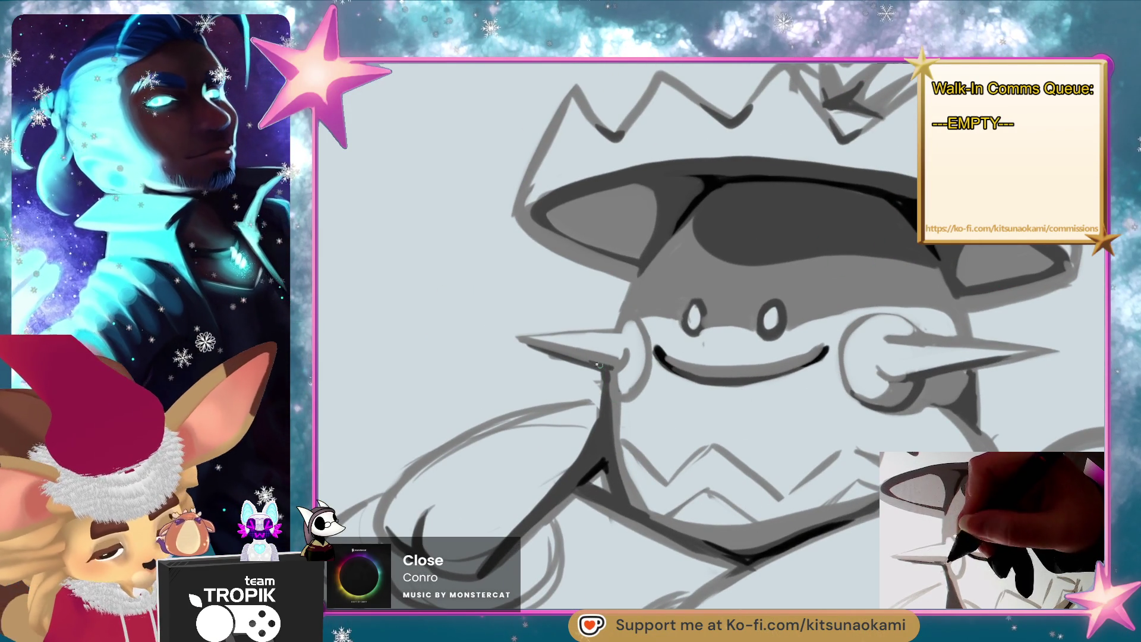
drag(906, 446, 791, 501)
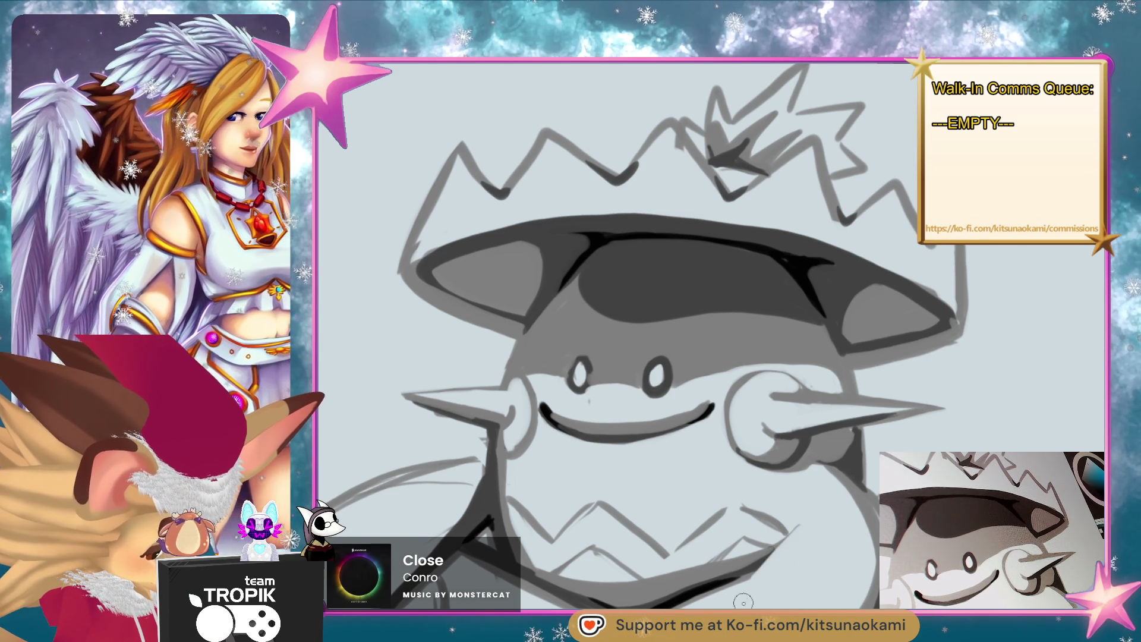
scroll(771, 581, down, 5)
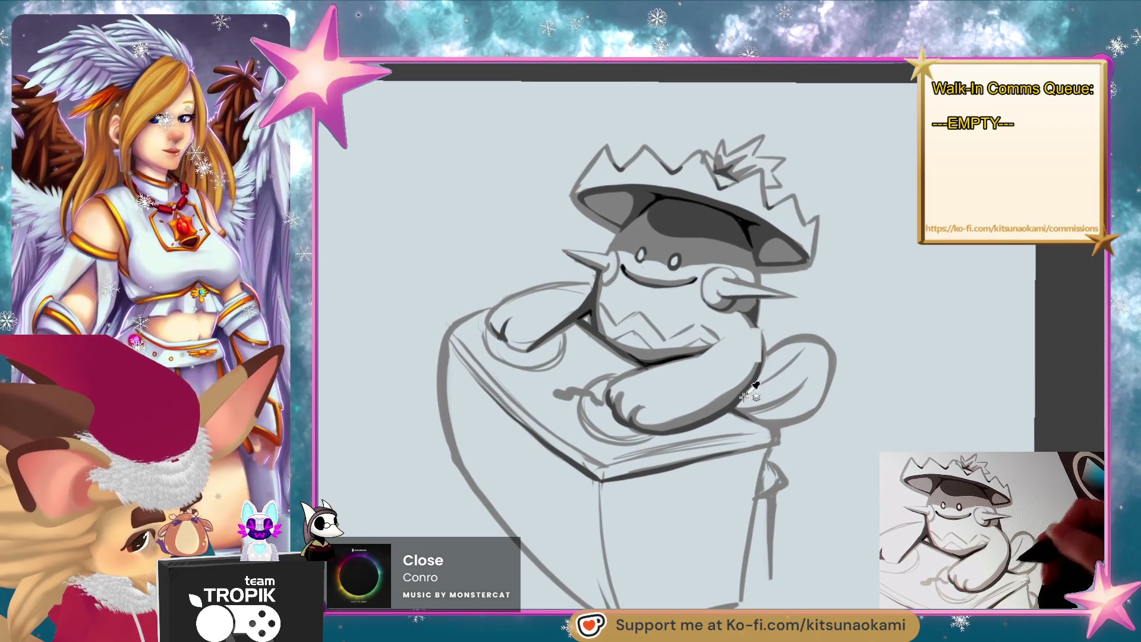
drag(766, 554, 766, 581)
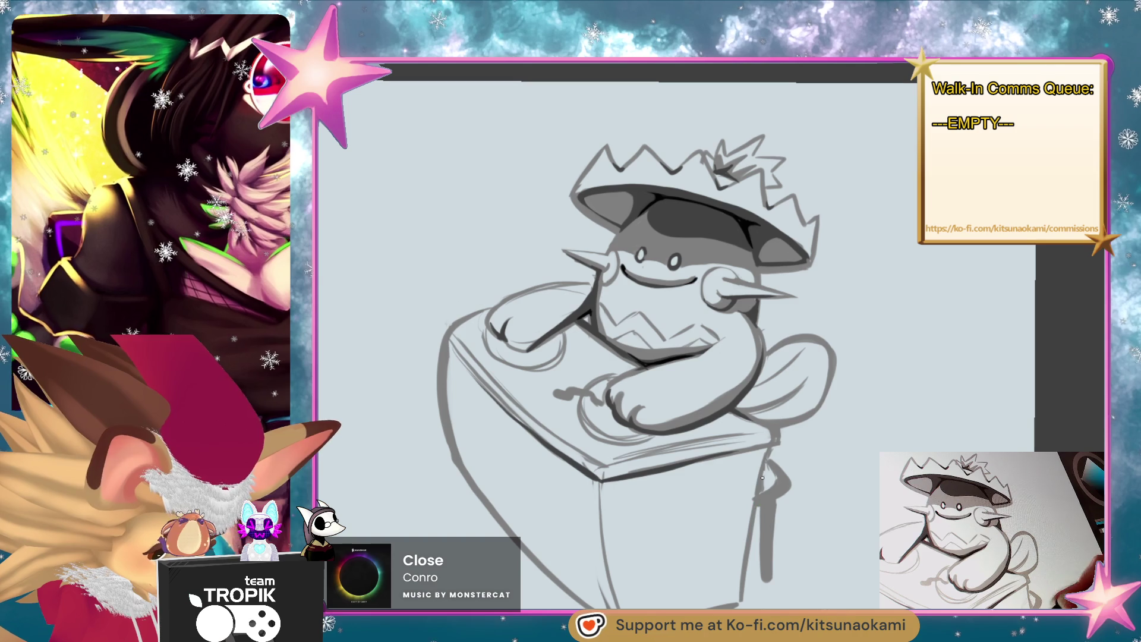
drag(609, 484, 749, 459)
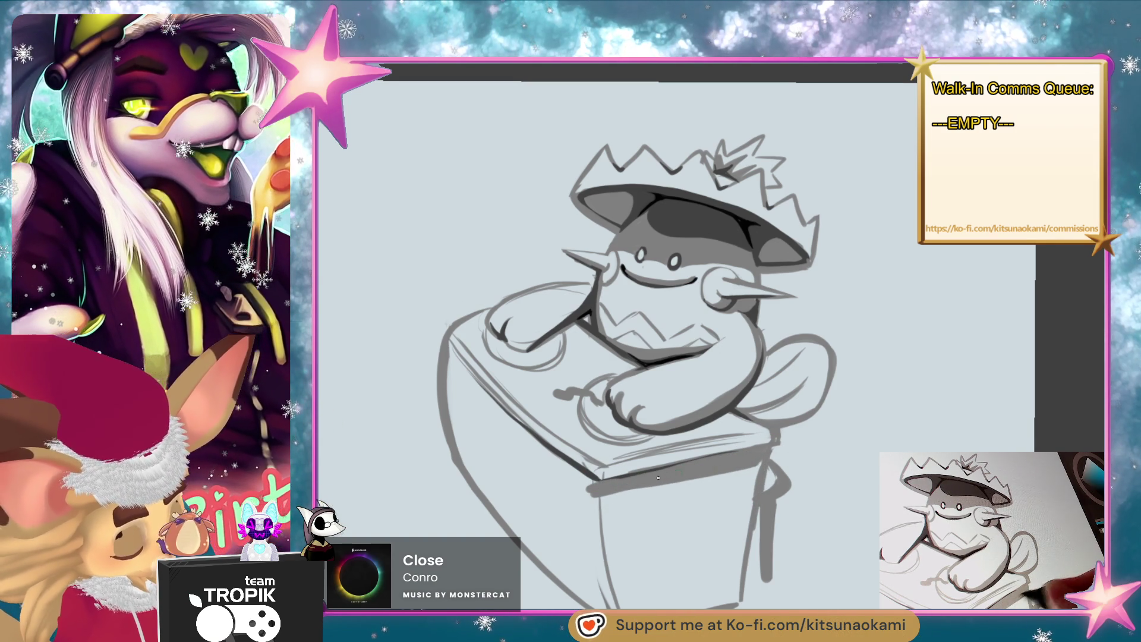
mouse_move(464, 375)
mouse_down()
mouse_move(523, 443)
mouse_move(584, 482)
mouse_up()
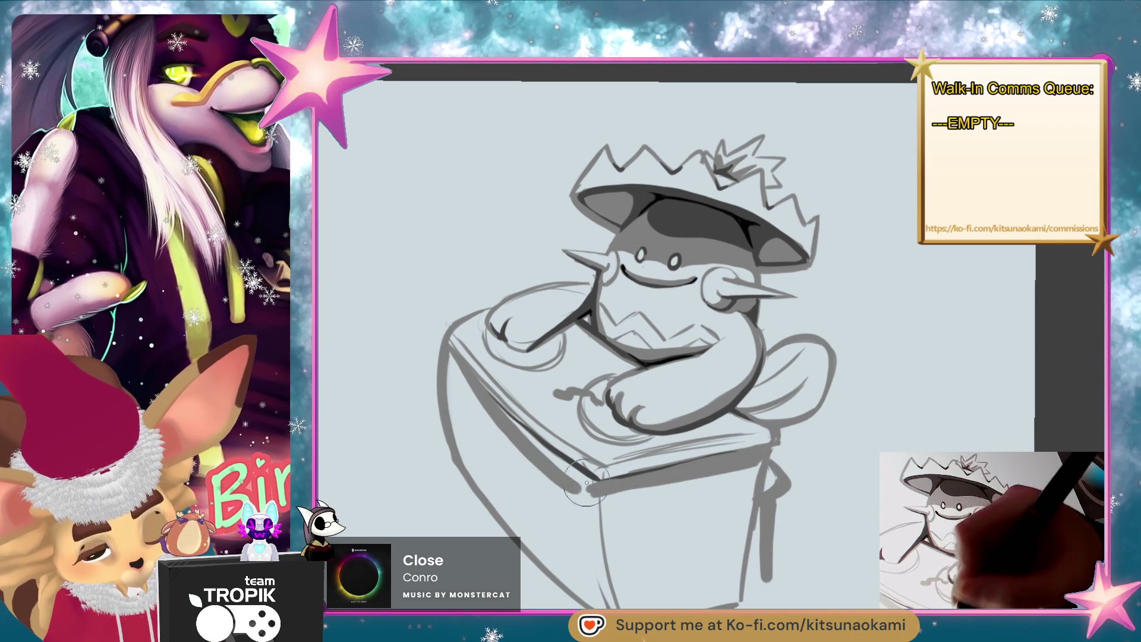
key(ctrl+z)
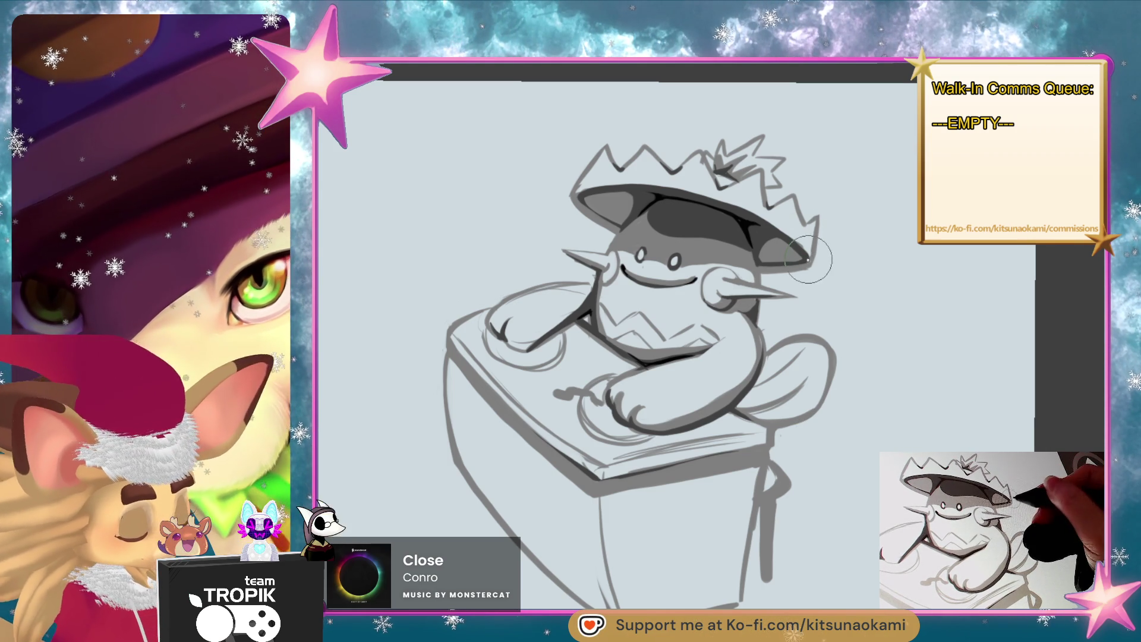
mouse_move(809, 259)
mouse_down()
mouse_move(823, 331)
mouse_move(815, 361)
mouse_move(806, 351)
mouse_up()
- Trace the jagged hat brim's top edge in dark ink, from the top down to its lower left
scroll(654, 416, up, 3)
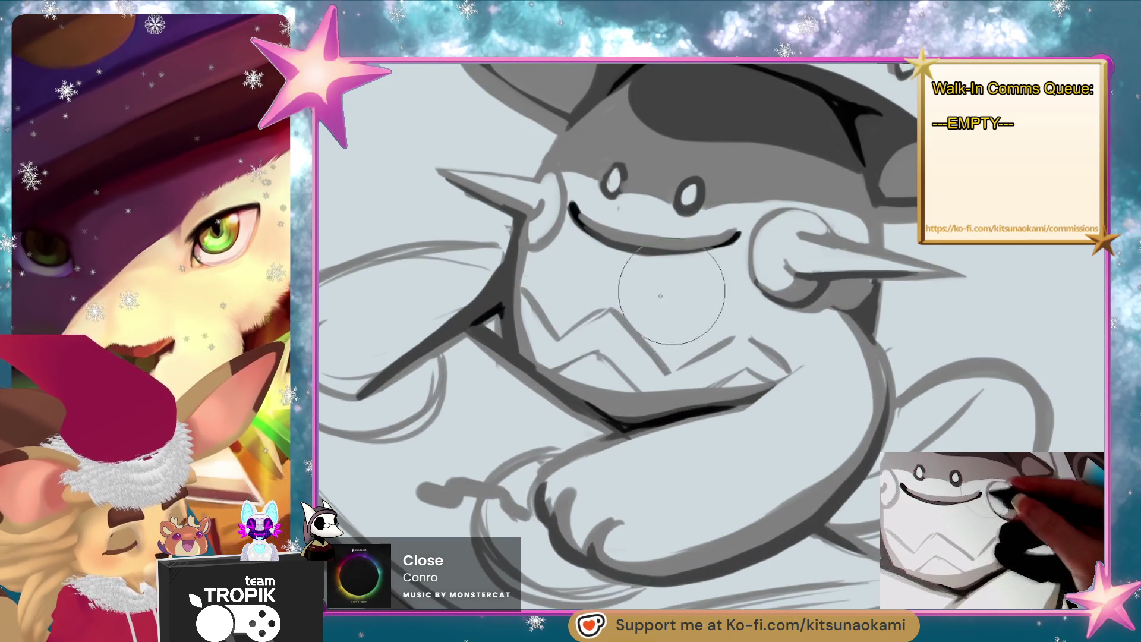
scroll(618, 349, down, 3)
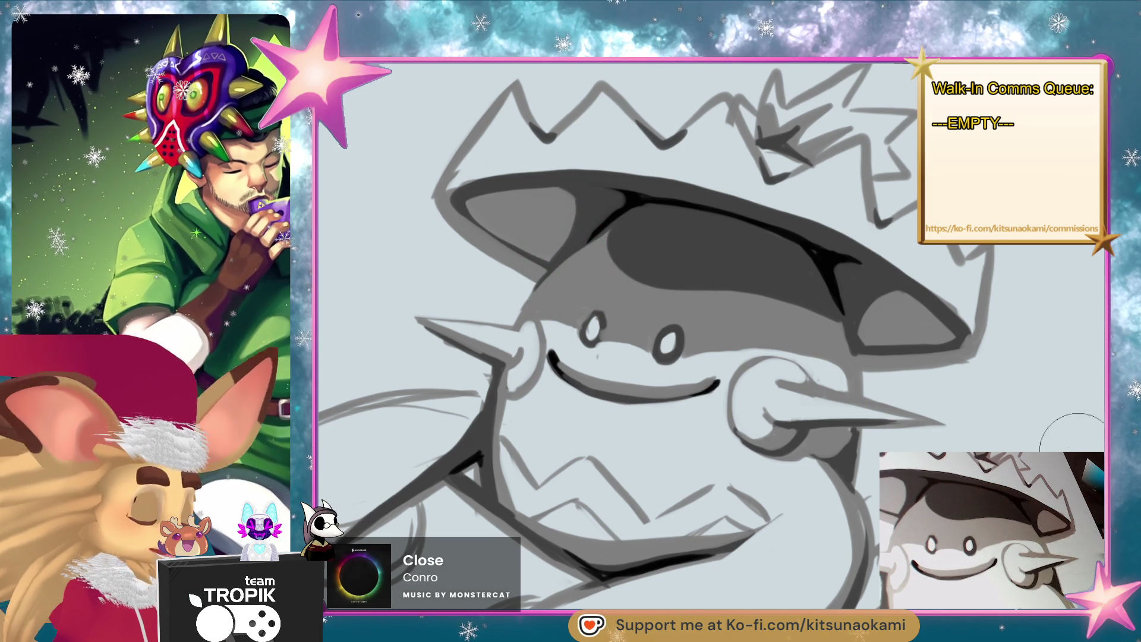
mouse_move(823, 268)
mouse_down()
mouse_move(800, 539)
mouse_move(713, 255)
mouse_move(677, 291)
mouse_up()
mouse_move(731, 238)
mouse_down()
mouse_move(659, 293)
mouse_move(544, 430)
mouse_up()
drag(618, 342, 485, 488)
drag(586, 401, 526, 460)
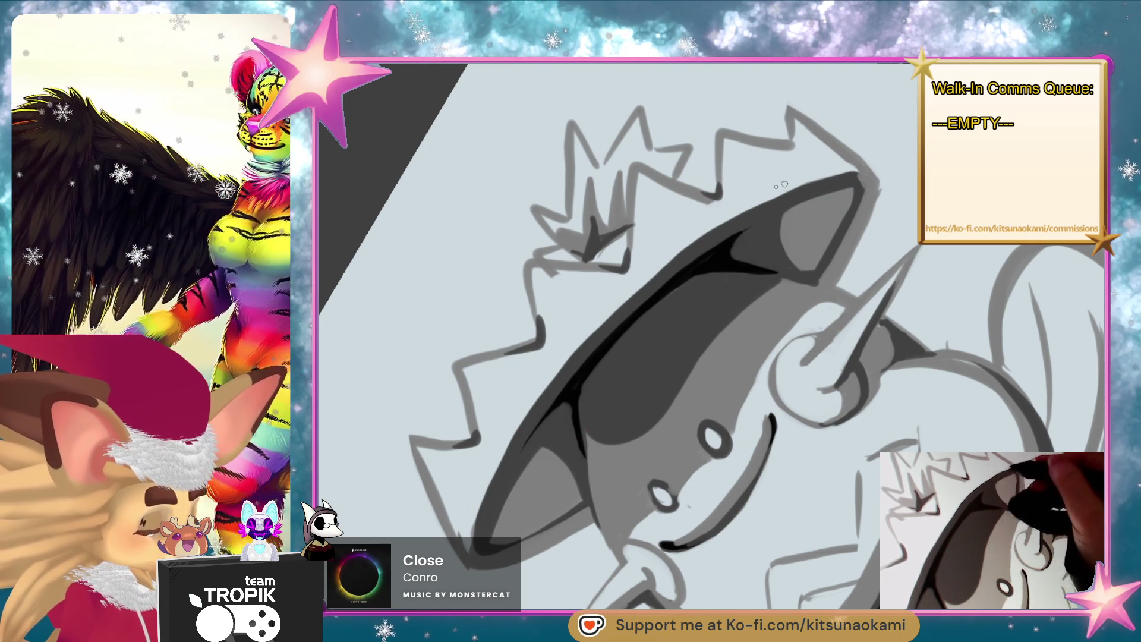
scroll(725, 259, down, 5)
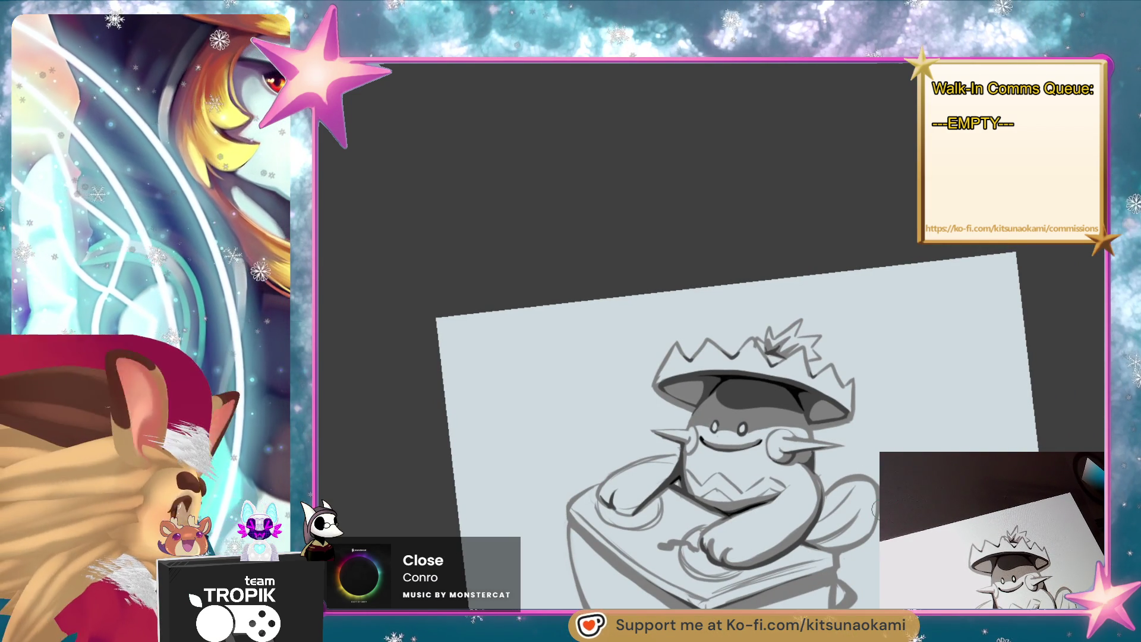
- Trace the jaw line and re-stroke the arm outline with dark strokes
scroll(836, 479, up, 5)
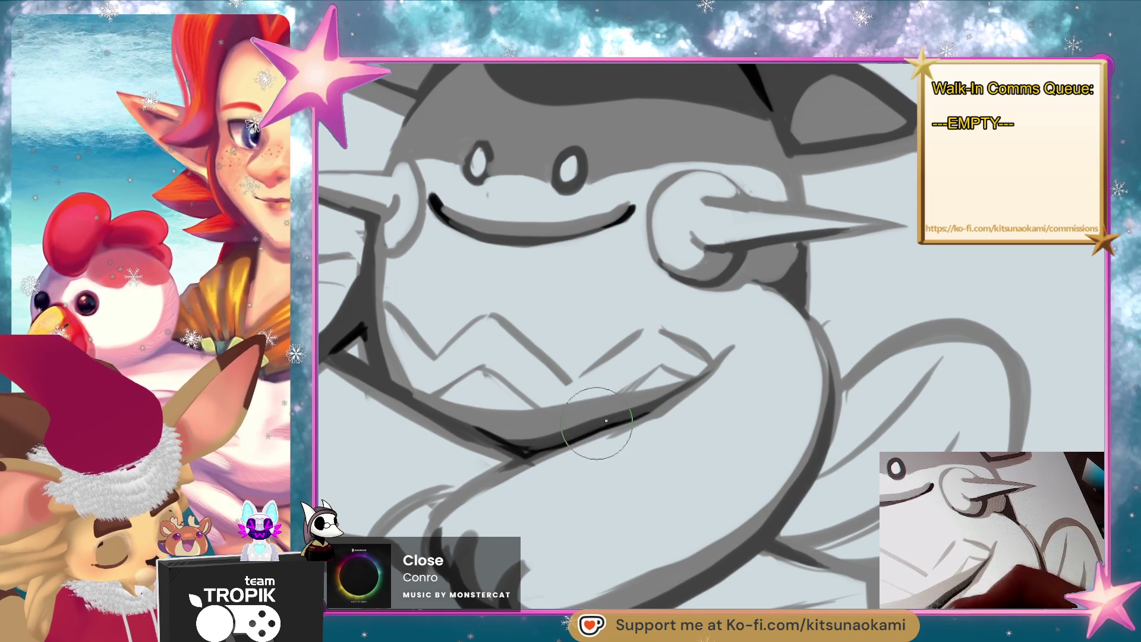
mouse_move(548, 454)
mouse_down()
mouse_move(683, 458)
mouse_move(684, 574)
mouse_move(823, 408)
mouse_up()
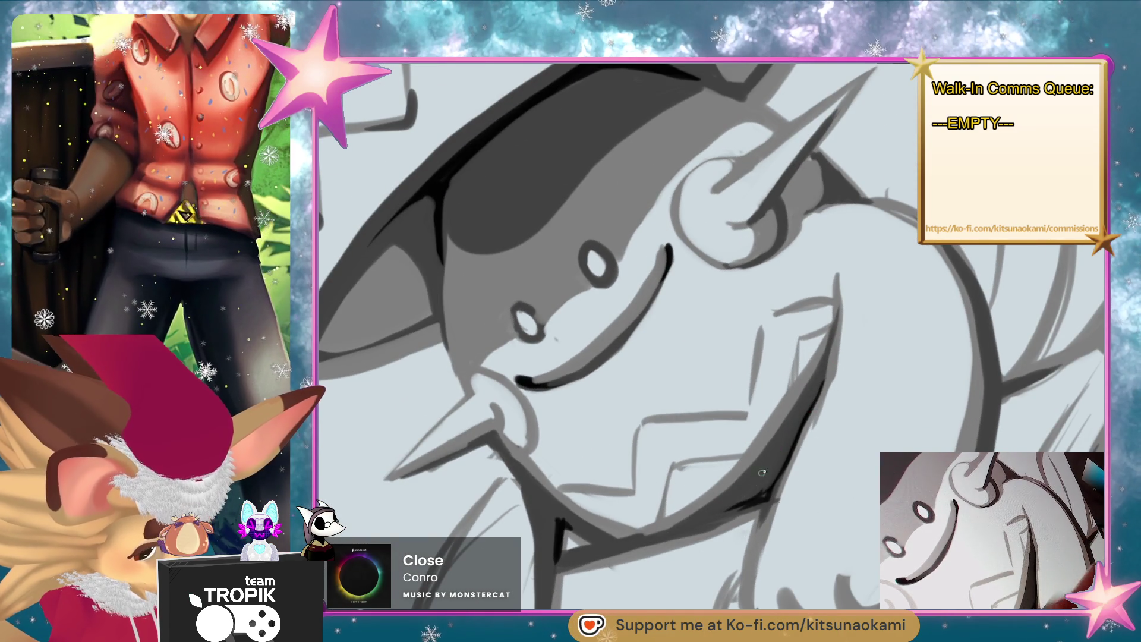
mouse_move(755, 507)
mouse_down()
mouse_move(616, 553)
mouse_move(705, 518)
mouse_up()
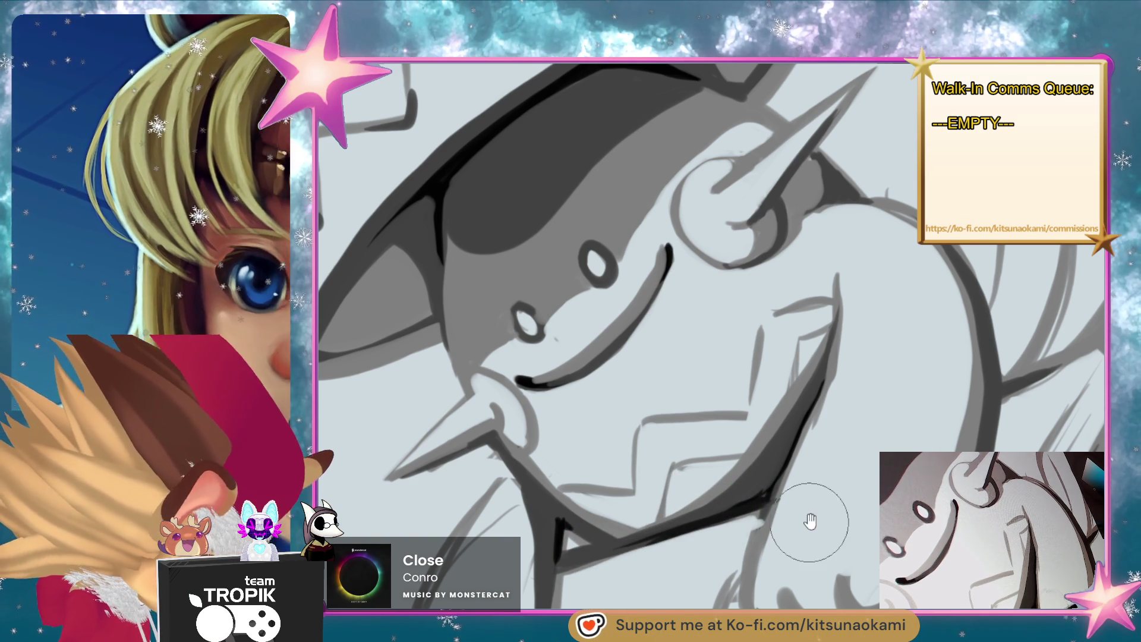
drag(808, 523, 757, 275)
drag(736, 319, 717, 418)
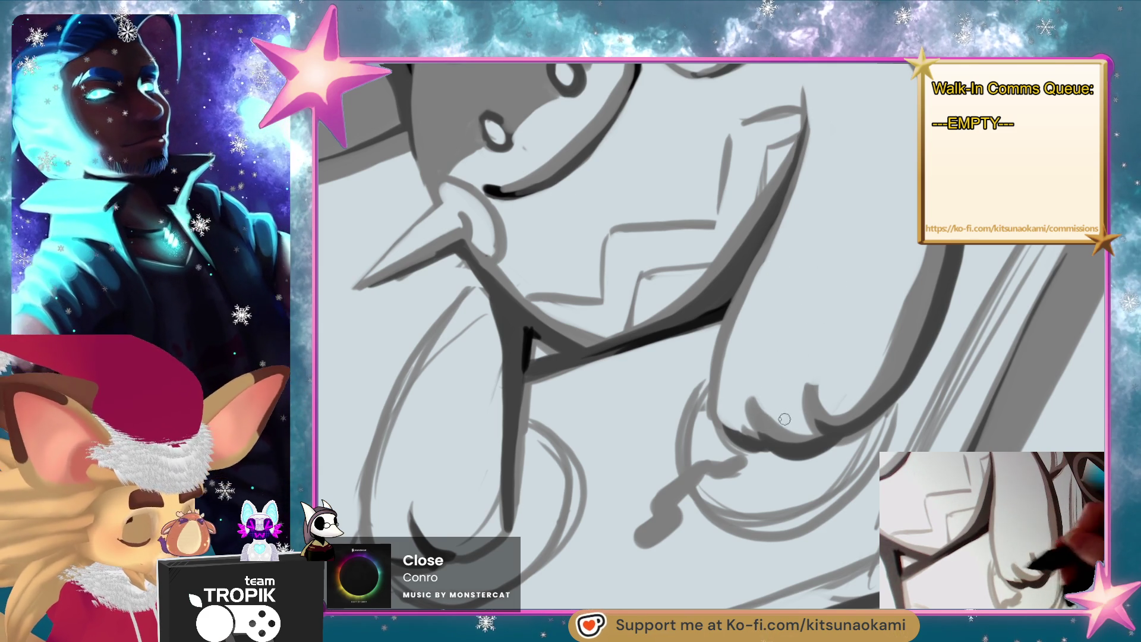
- Add grey strokes beside the dark V line and shade the curved arm fold darker
scroll(855, 377, up, 2)
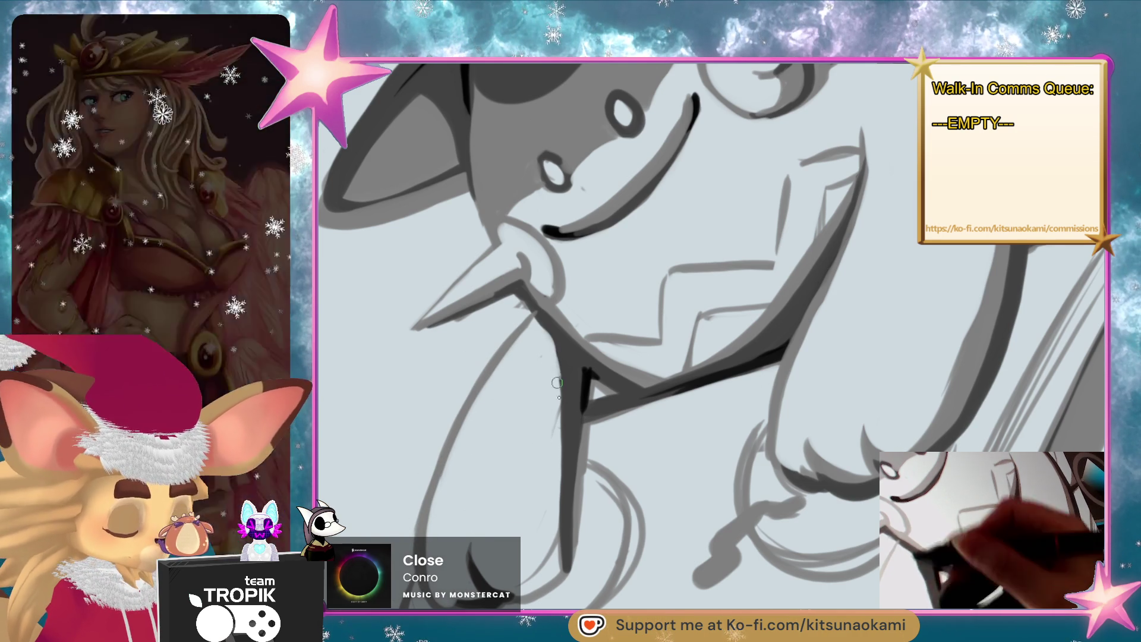
drag(553, 364, 607, 269)
mouse_move(595, 217)
mouse_down()
mouse_move(616, 330)
mouse_move(594, 486)
mouse_move(558, 485)
mouse_up()
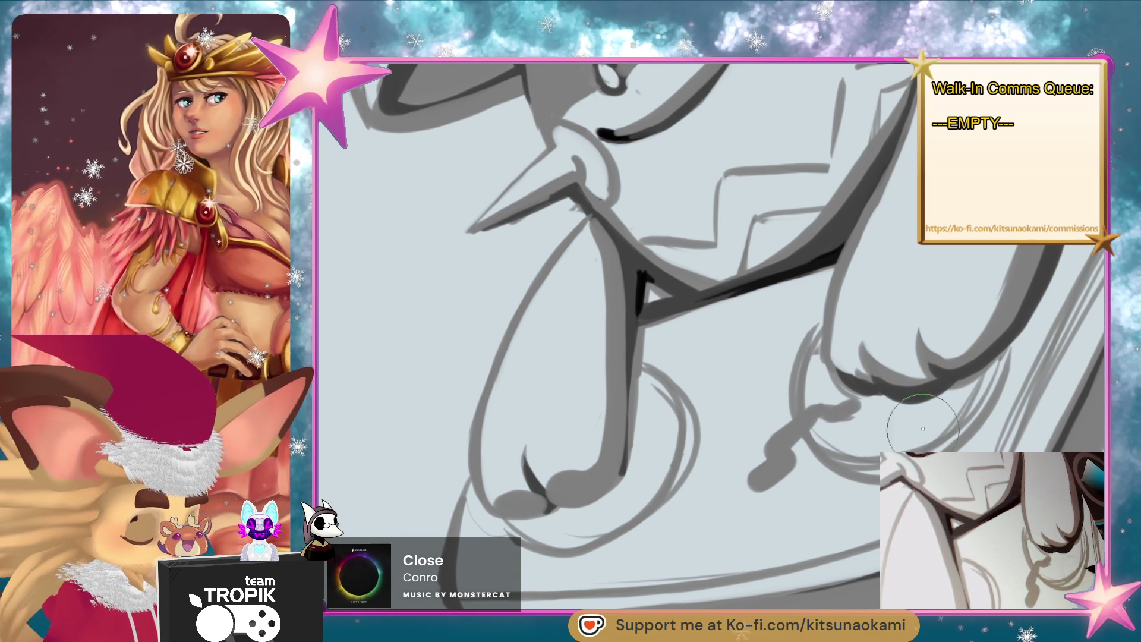
drag(923, 376, 889, 370)
drag(969, 365, 801, 506)
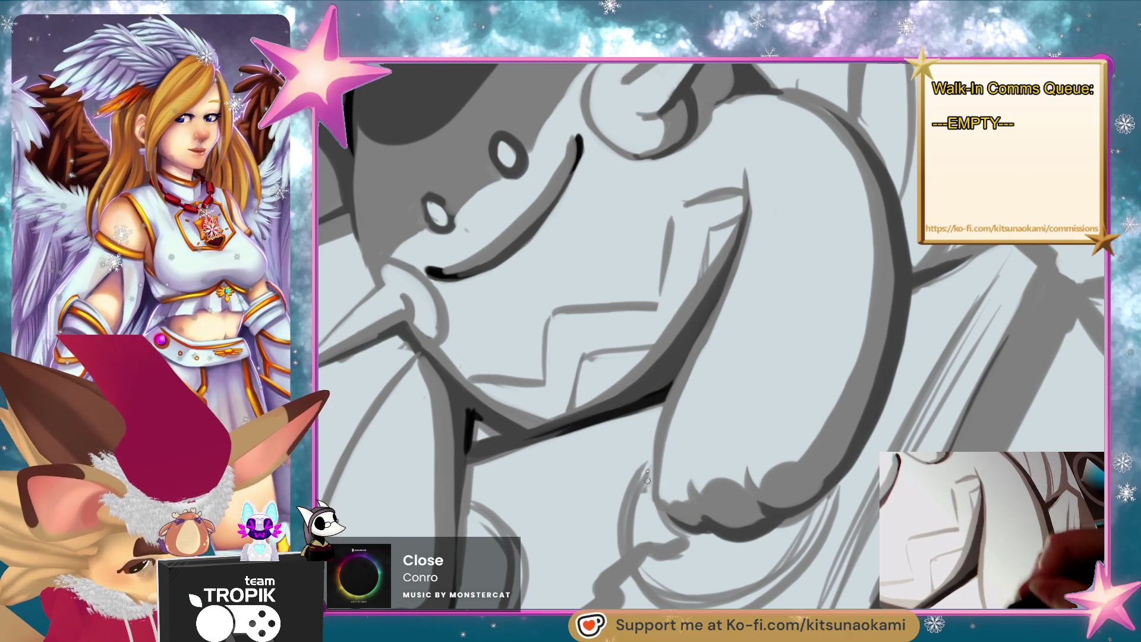
mouse_move(646, 483)
mouse_down()
mouse_move(800, 568)
mouse_move(992, 430)
mouse_up()
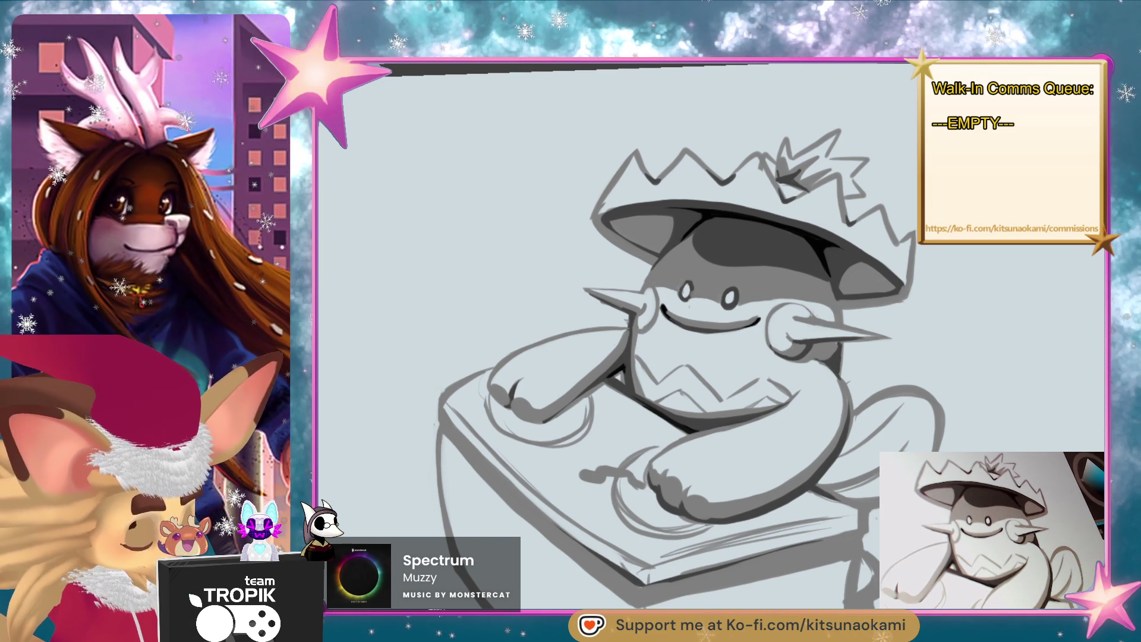
- Darken the box's front top edge and the edge beneath the hand with thick dark lines
mouse_move(856, 476)
mouse_down()
mouse_move(866, 448)
mouse_move(833, 481)
mouse_move(844, 579)
mouse_move(849, 550)
mouse_move(826, 572)
mouse_move(848, 543)
mouse_move(841, 513)
mouse_up()
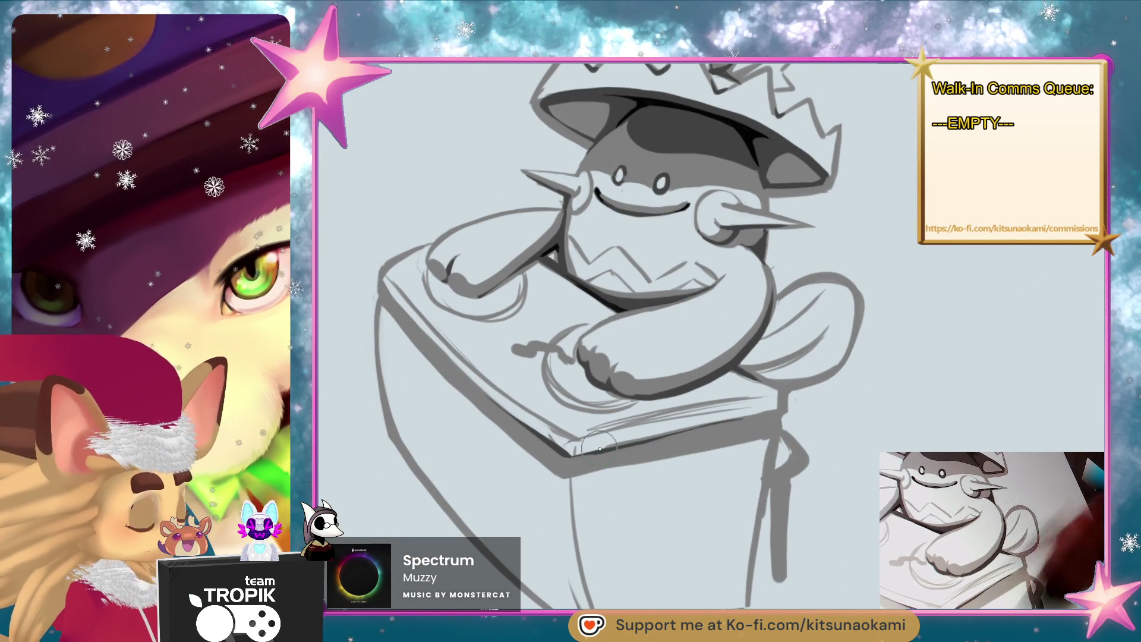
drag(580, 459, 776, 418)
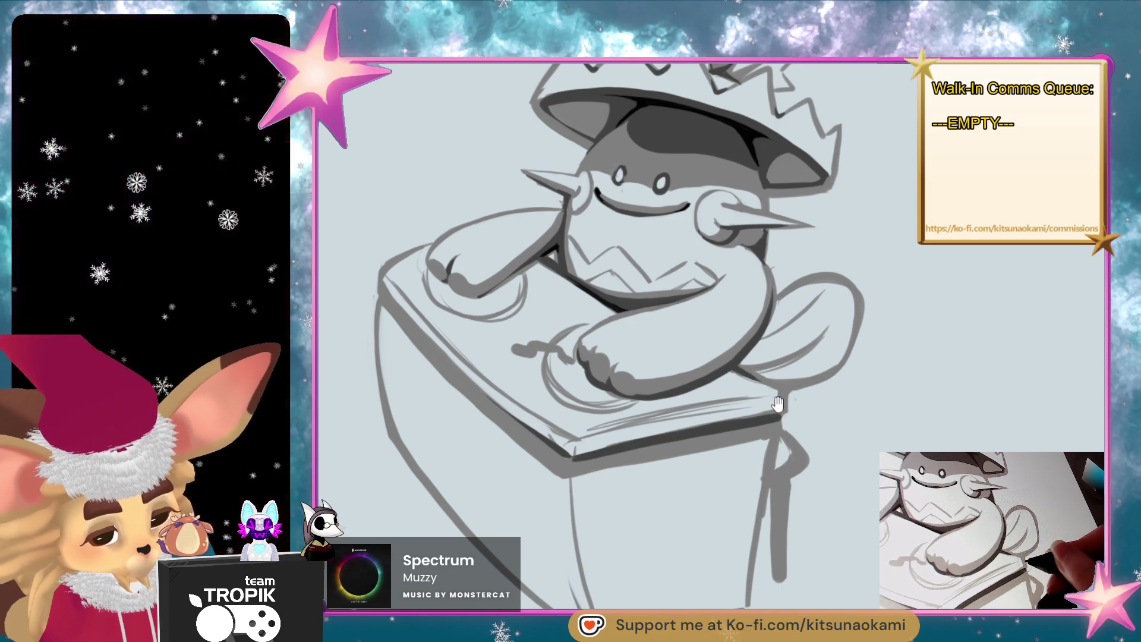
drag(779, 404, 853, 451)
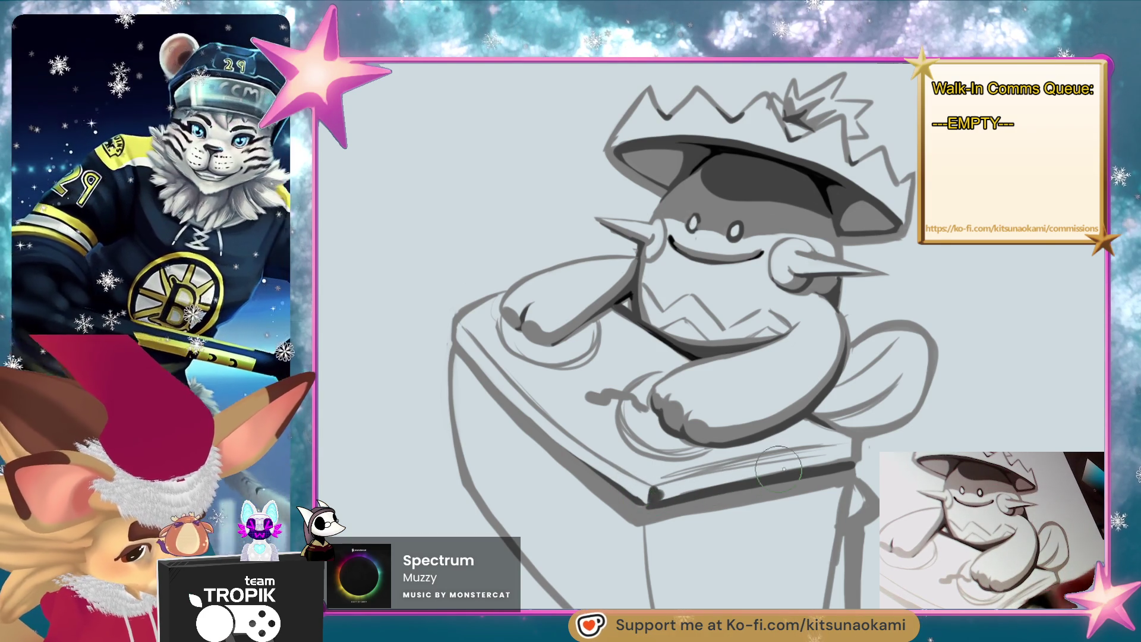
mouse_move(684, 485)
mouse_down()
mouse_move(654, 492)
mouse_move(837, 458)
mouse_move(658, 487)
mouse_up()
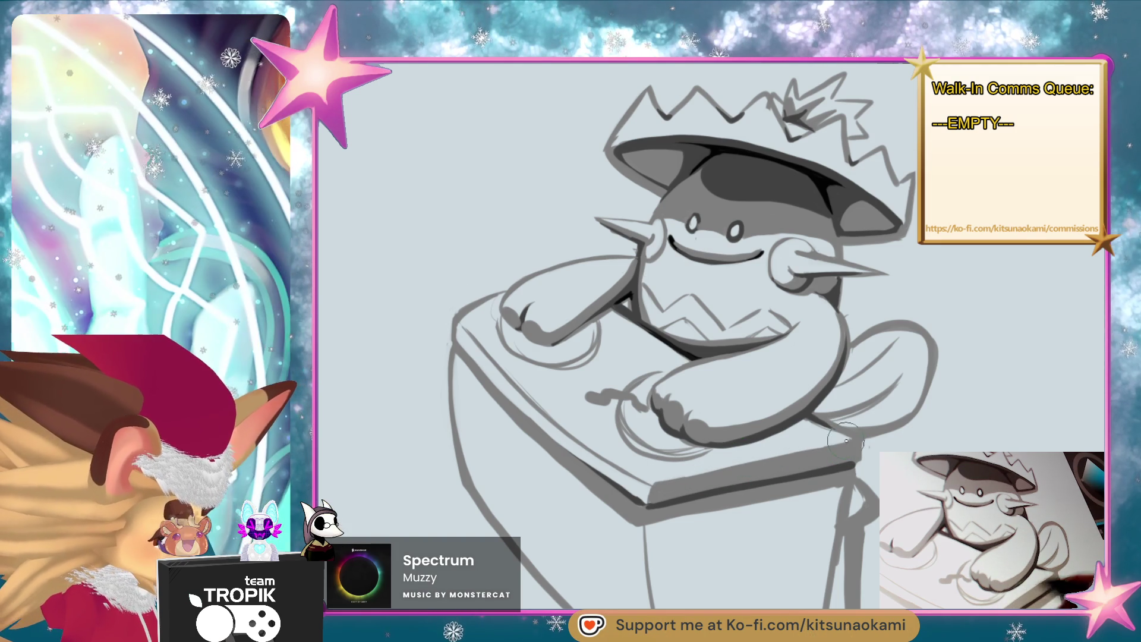
mouse_move(812, 429)
mouse_down()
mouse_move(737, 450)
mouse_move(810, 422)
mouse_up()
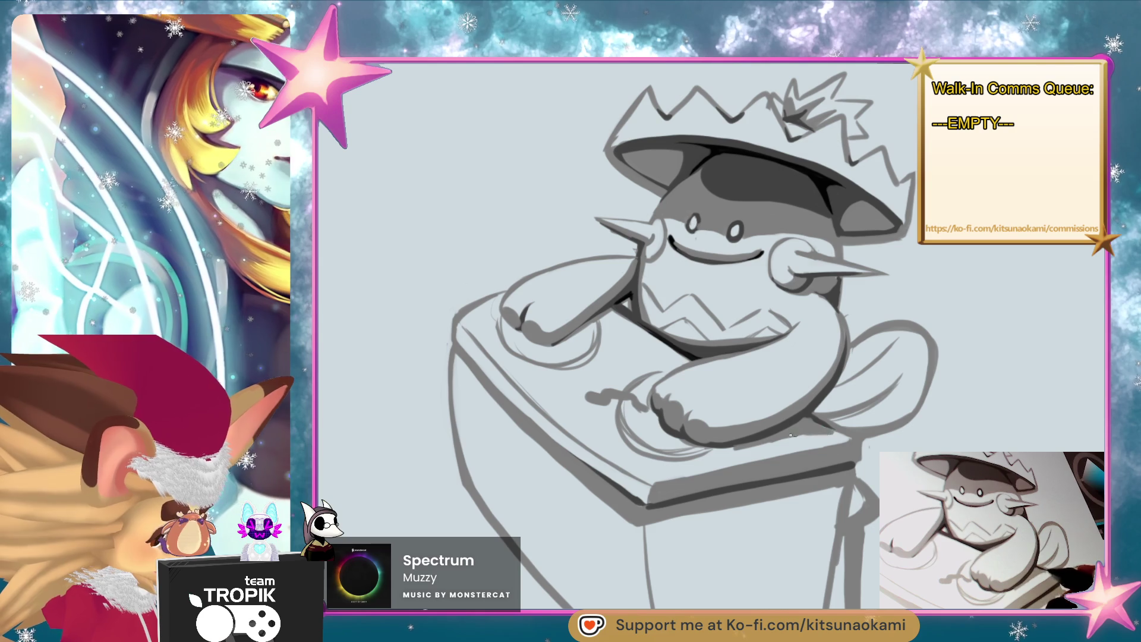
drag(802, 440, 724, 452)
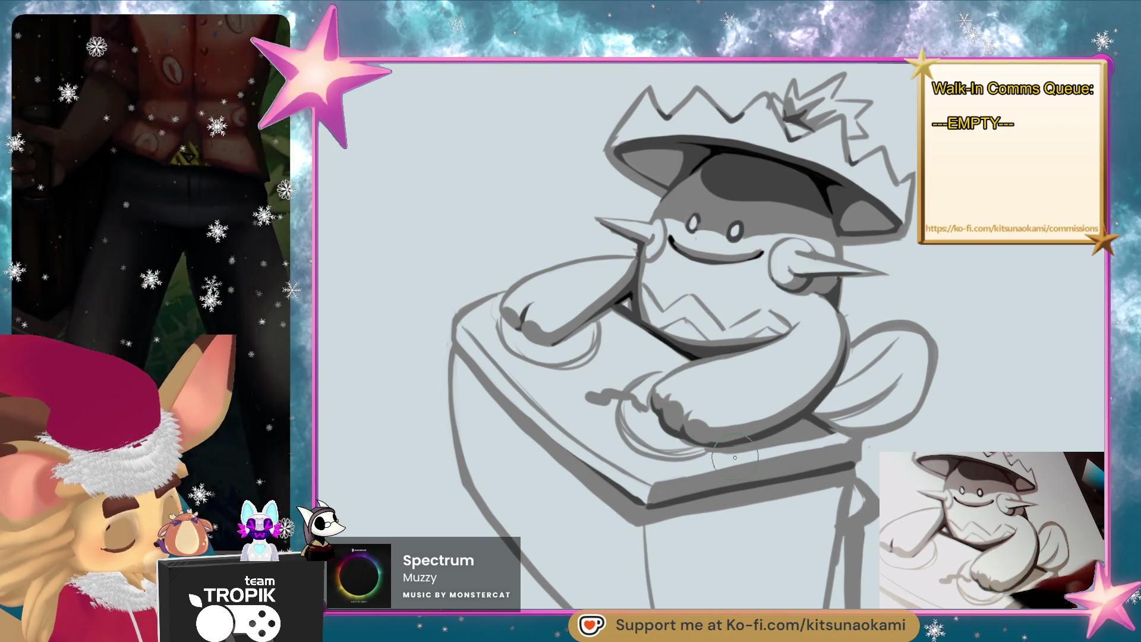
drag(730, 467, 766, 464)
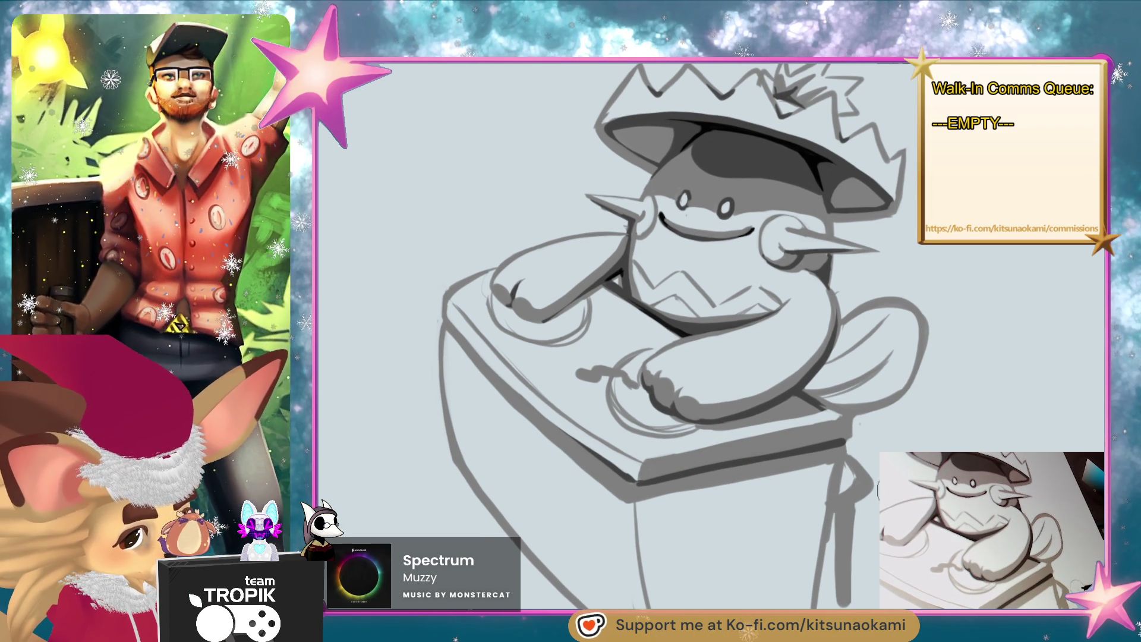
mouse_move(874, 478)
mouse_down()
mouse_move(858, 466)
mouse_move(678, 602)
mouse_move(654, 334)
mouse_up()
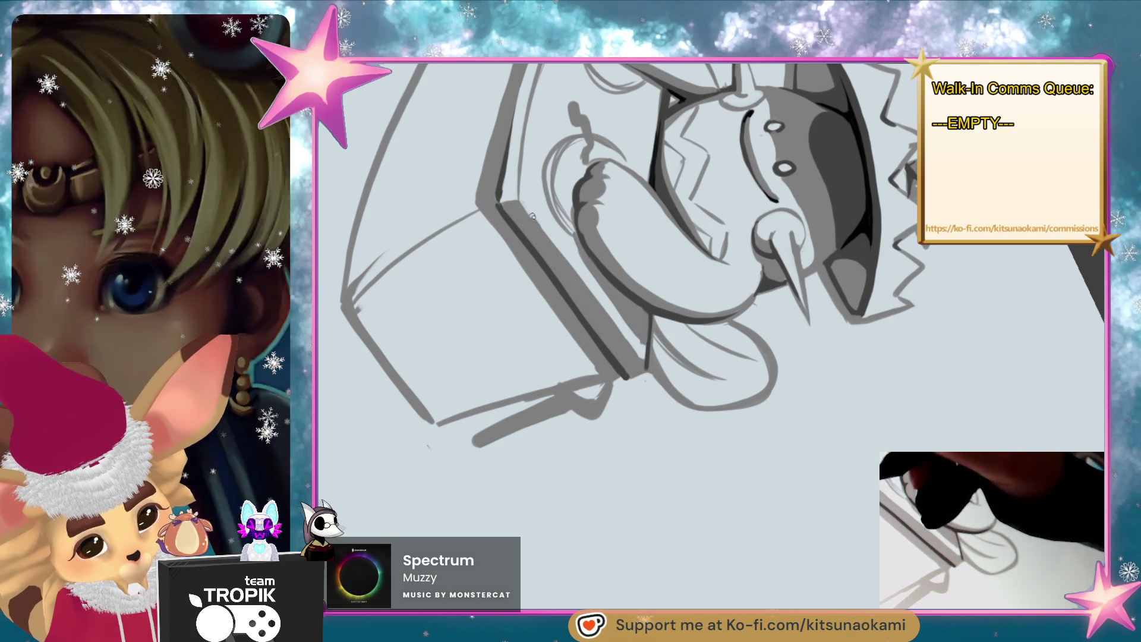
- Straighten the view and add a short dark stroke on the jagged hat's right side
mouse_move(631, 320)
mouse_down()
mouse_move(617, 428)
mouse_move(658, 553)
mouse_move(851, 499)
mouse_move(770, 520)
mouse_move(783, 472)
mouse_move(795, 507)
mouse_up()
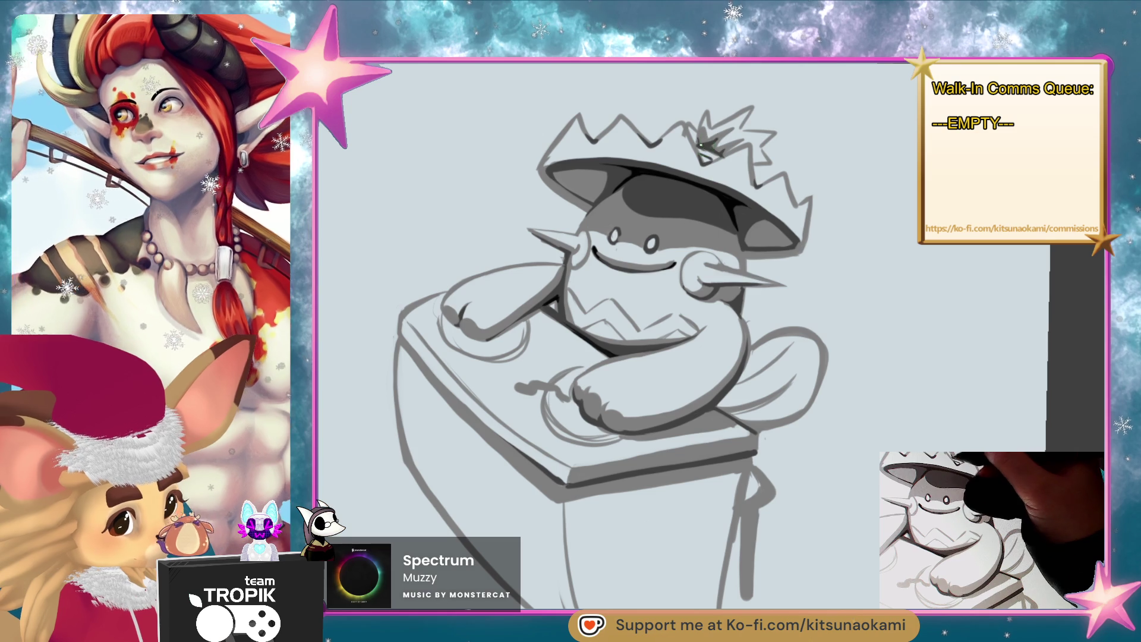
drag(756, 185, 749, 148)
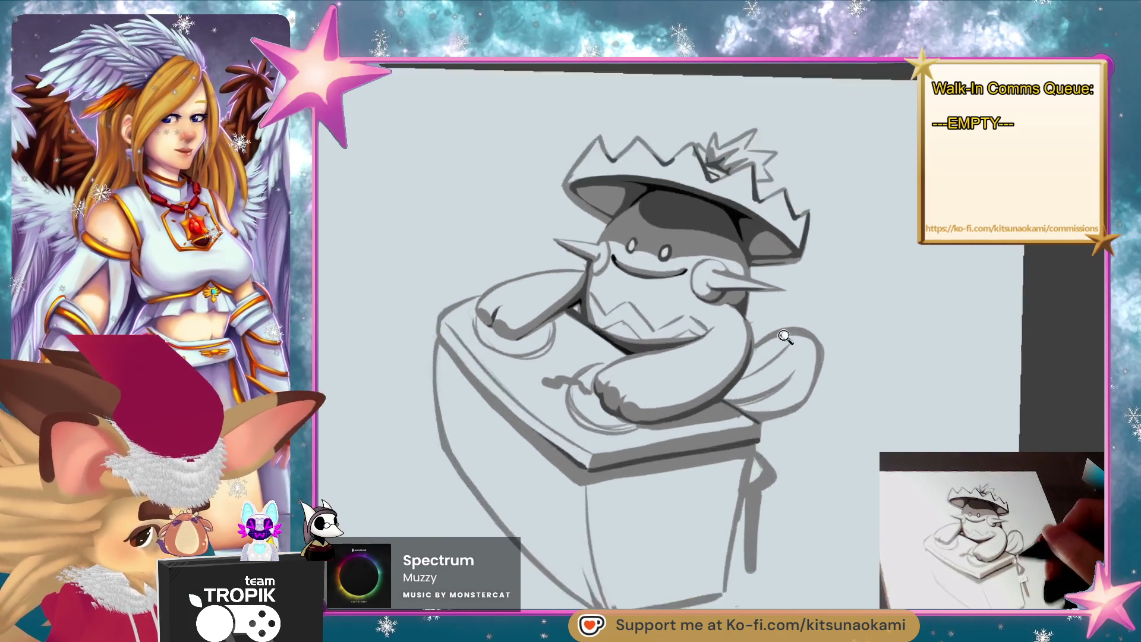
click(778, 331)
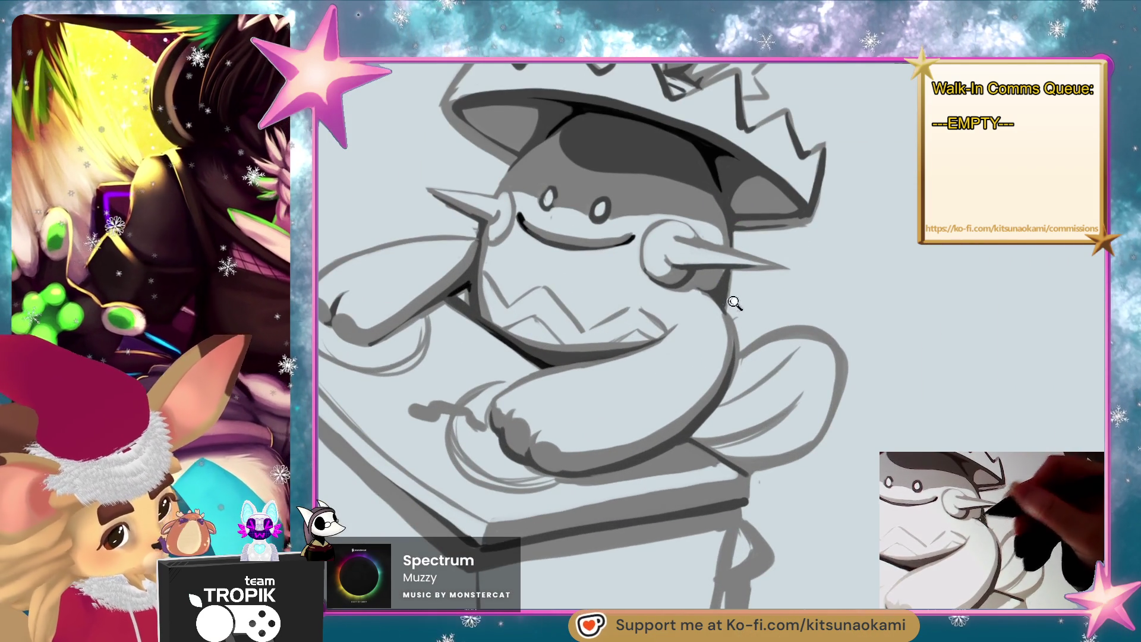
- Darken the hat brim's underside line and ink the belly and arm outline
scroll(730, 286, up, 1)
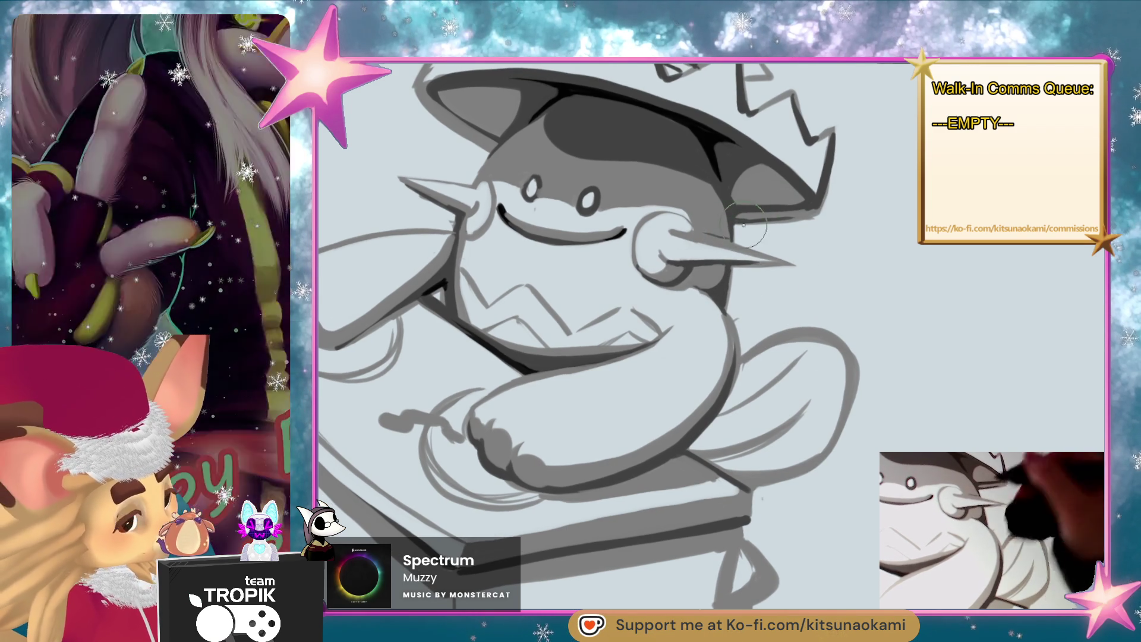
drag(750, 222, 821, 209)
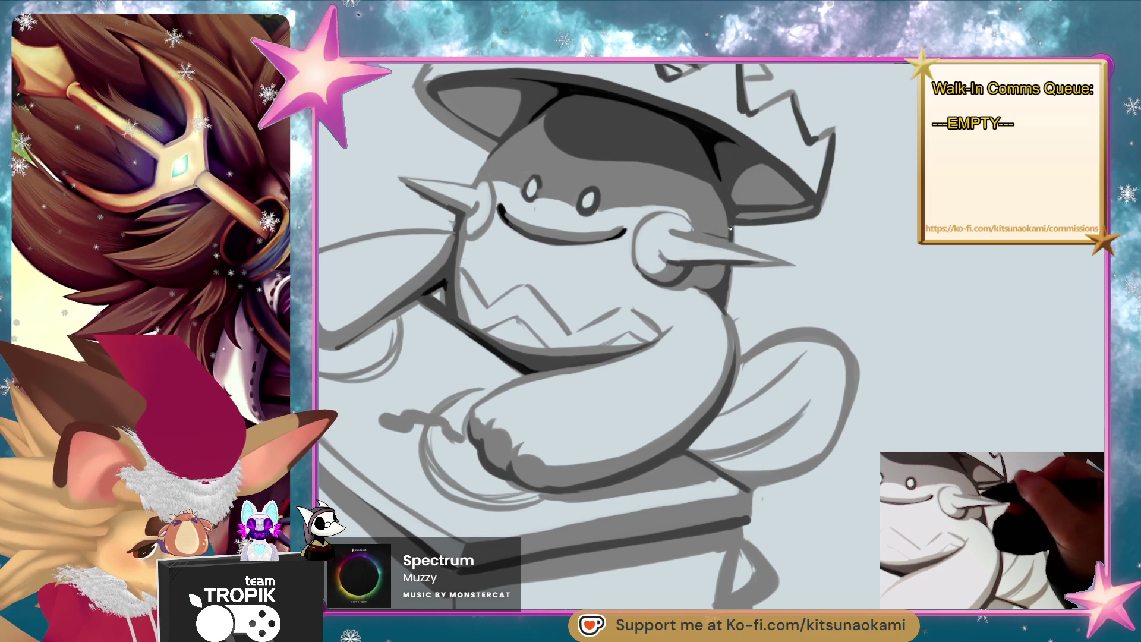
mouse_move(767, 252)
mouse_down()
mouse_move(729, 265)
mouse_move(720, 397)
mouse_up()
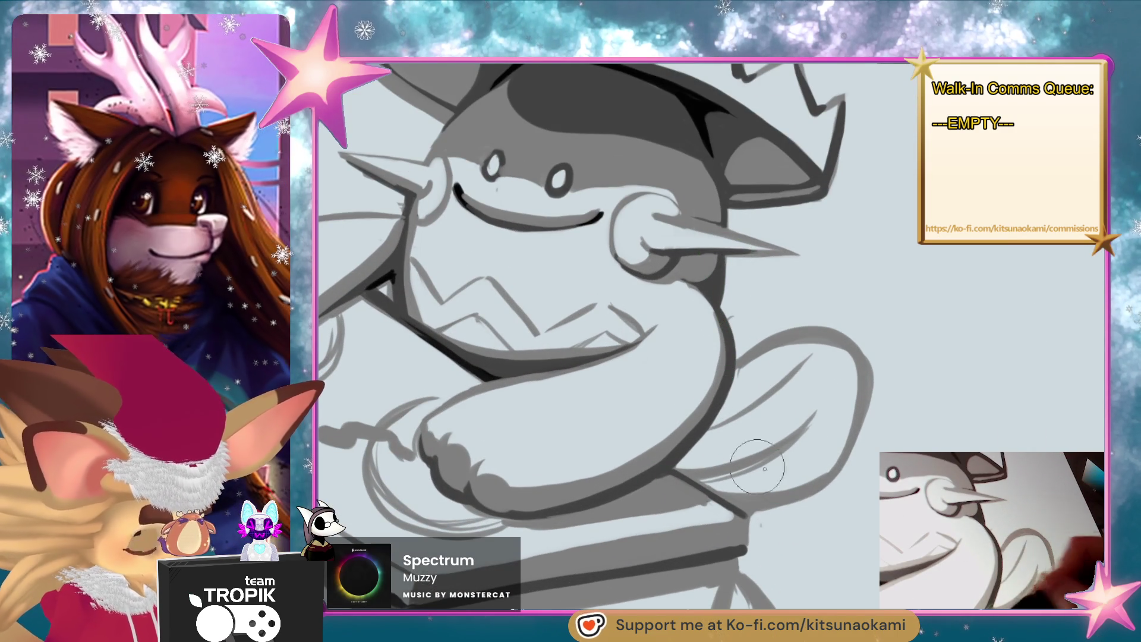
drag(730, 468, 686, 397)
mouse_move(678, 438)
mouse_down()
mouse_move(758, 423)
mouse_move(823, 322)
mouse_move(742, 486)
mouse_move(812, 416)
mouse_move(782, 347)
mouse_move(719, 426)
mouse_move(697, 523)
mouse_up()
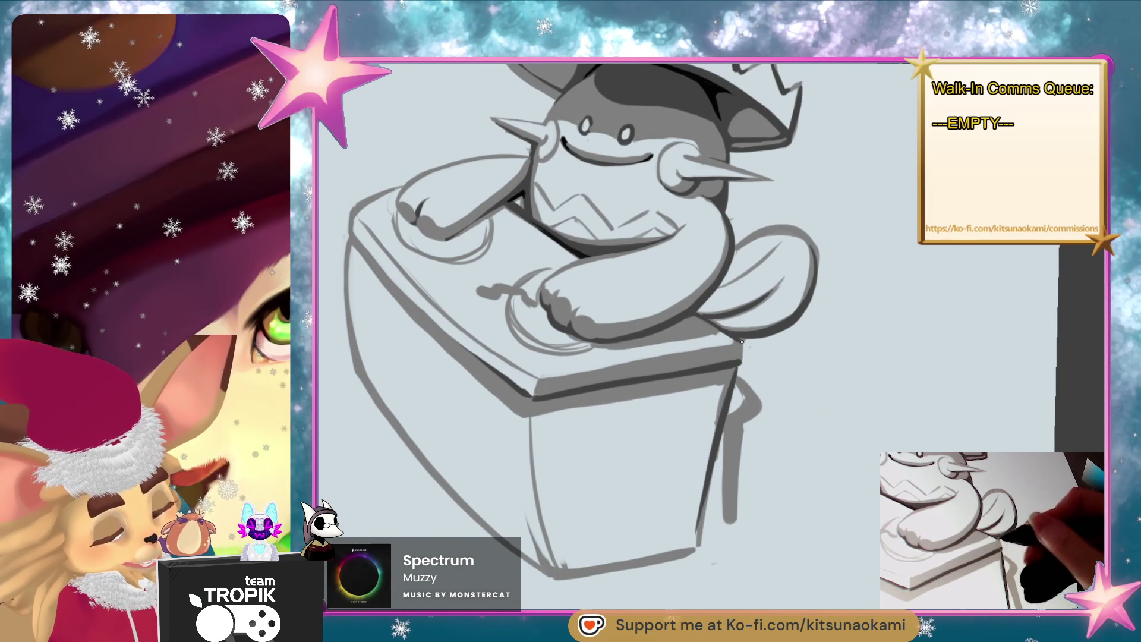
- Darken the box's front top and left edges, then ink the small seat's curve and leg
drag(523, 396, 668, 361)
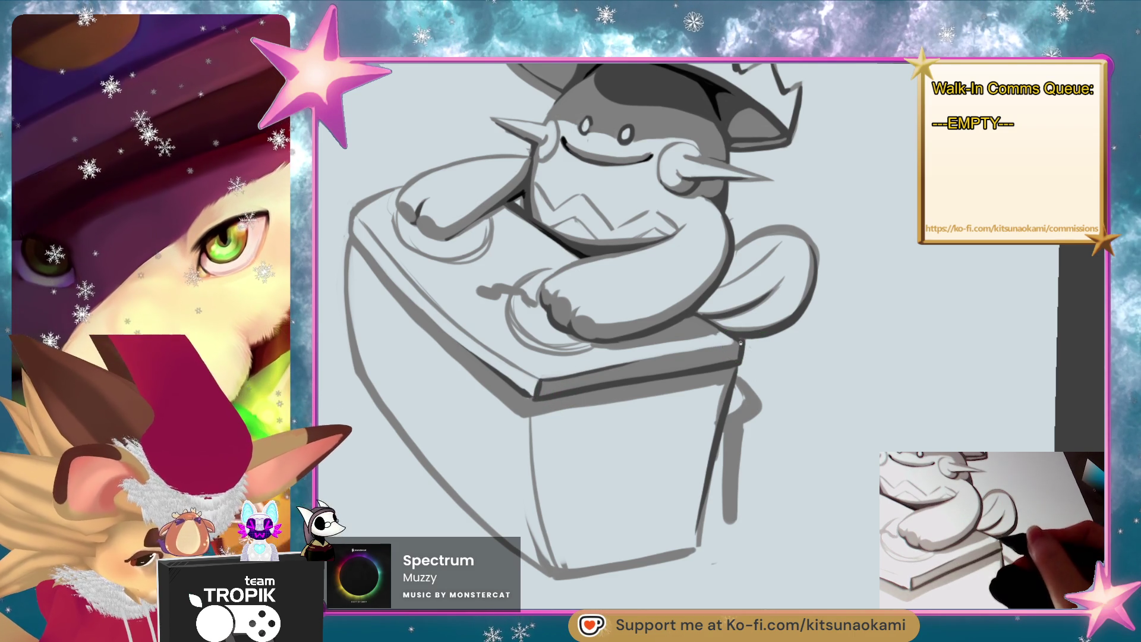
mouse_move(534, 402)
mouse_down()
mouse_move(559, 565)
mouse_move(699, 547)
mouse_move(706, 473)
mouse_up()
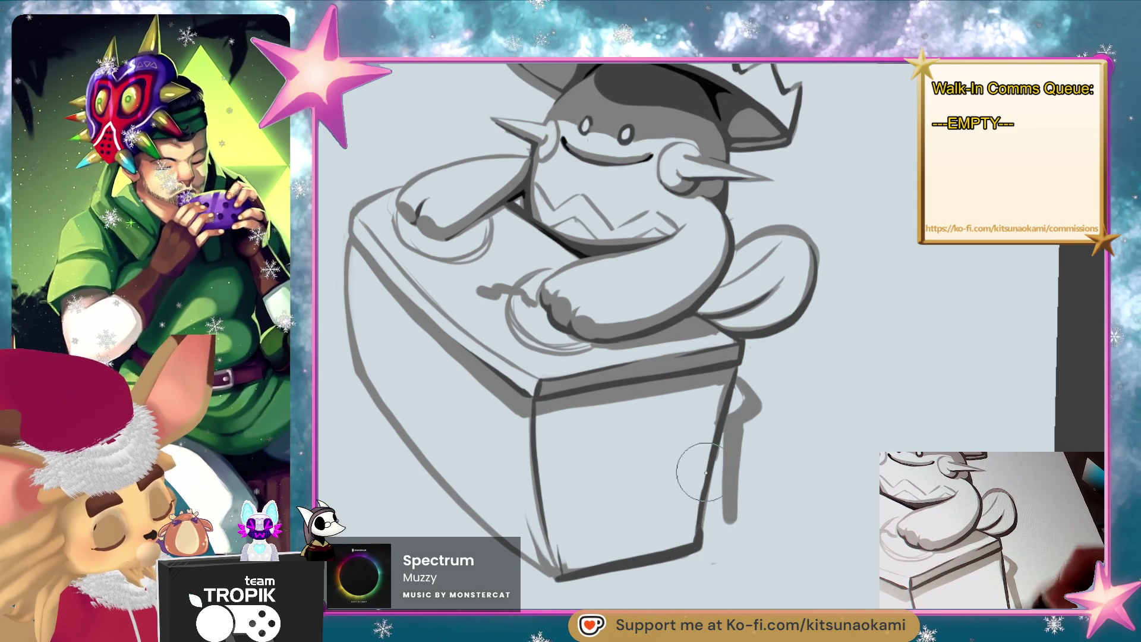
drag(724, 429, 727, 523)
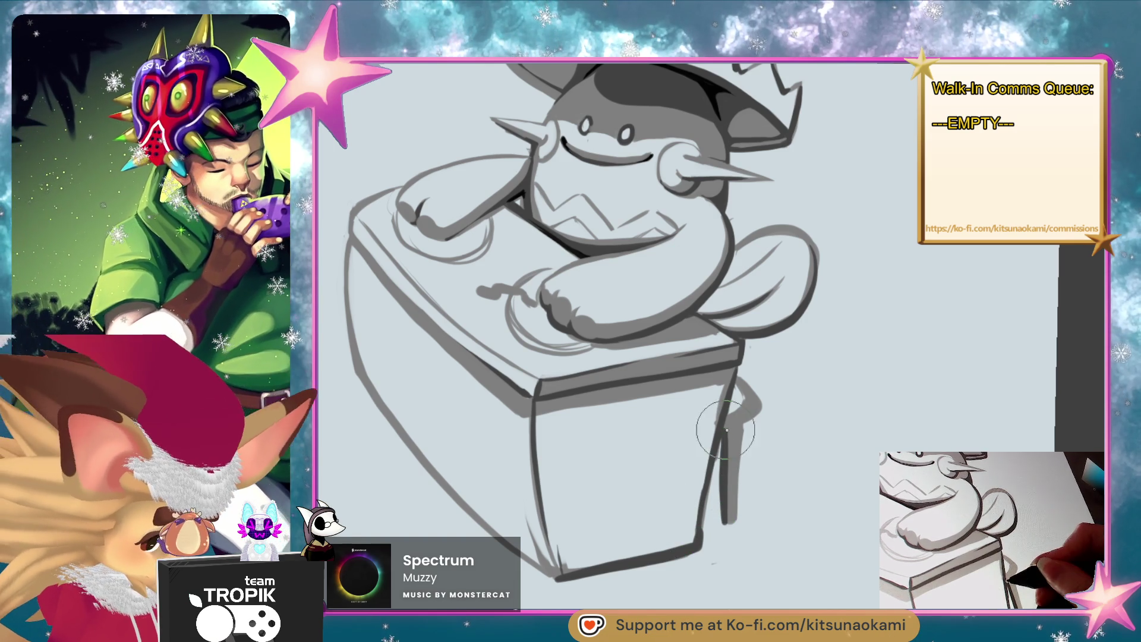
drag(761, 415, 730, 425)
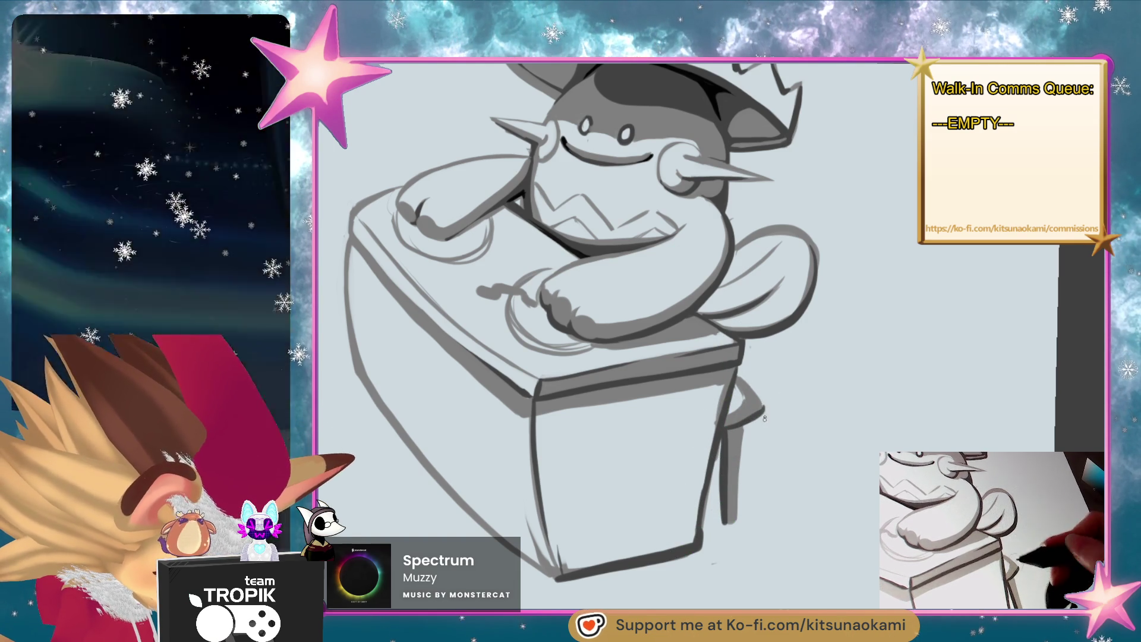
drag(740, 383, 762, 414)
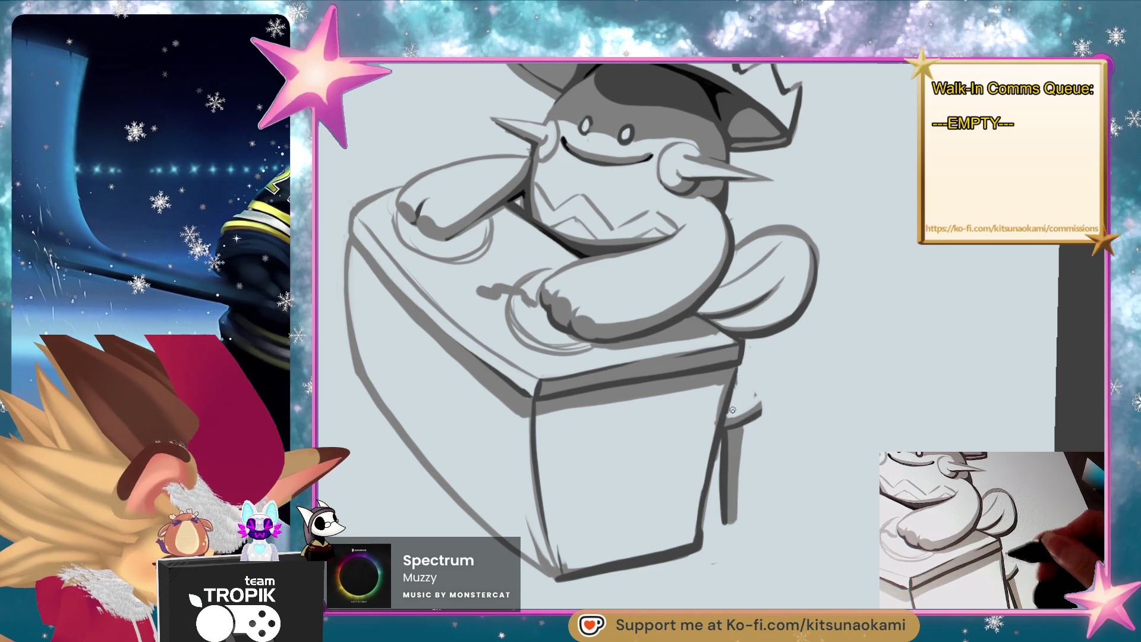
drag(740, 385, 760, 408)
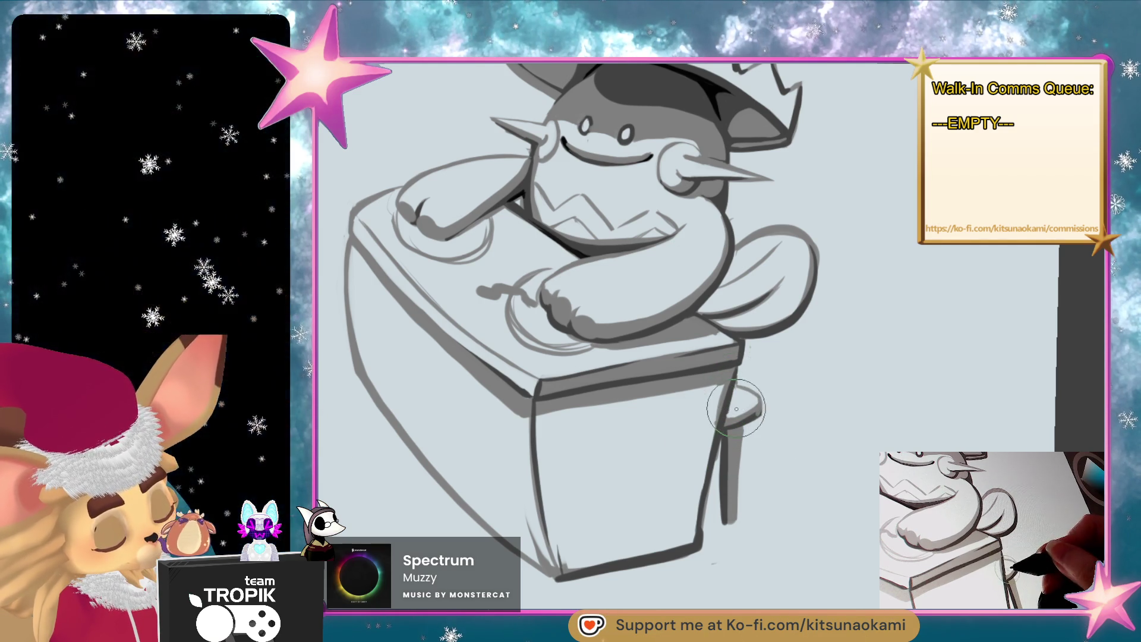
mouse_move(737, 428)
mouse_down()
mouse_move(731, 443)
mouse_move(742, 427)
mouse_move(733, 375)
mouse_up()
scroll(737, 367, down, 3)
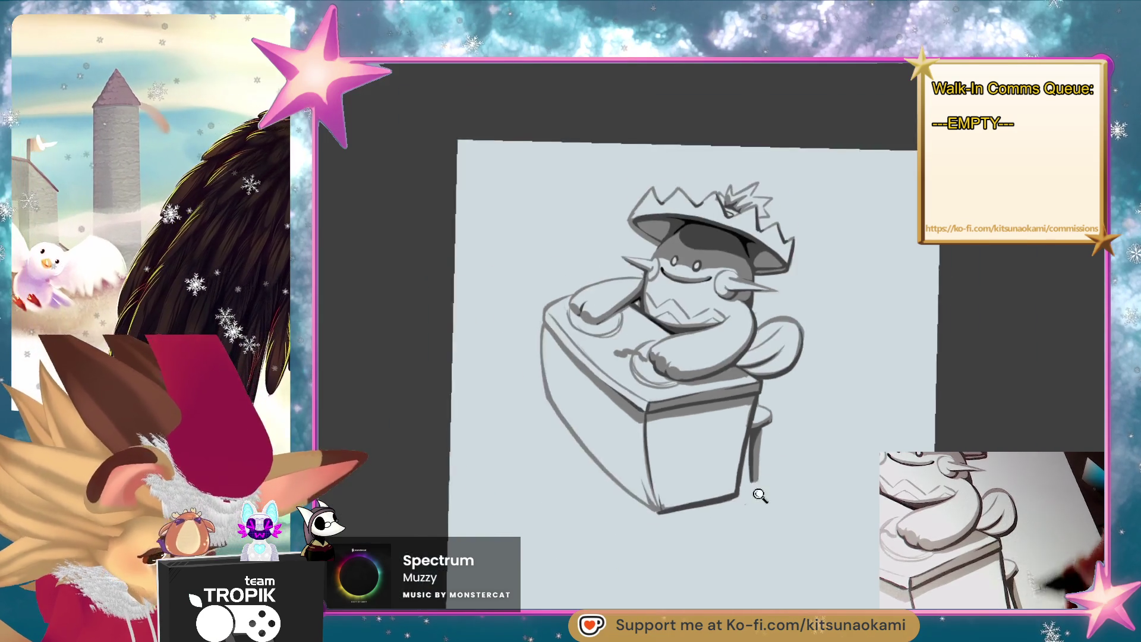
- Fill both of the character's eyes solid black
scroll(790, 466, up, 2)
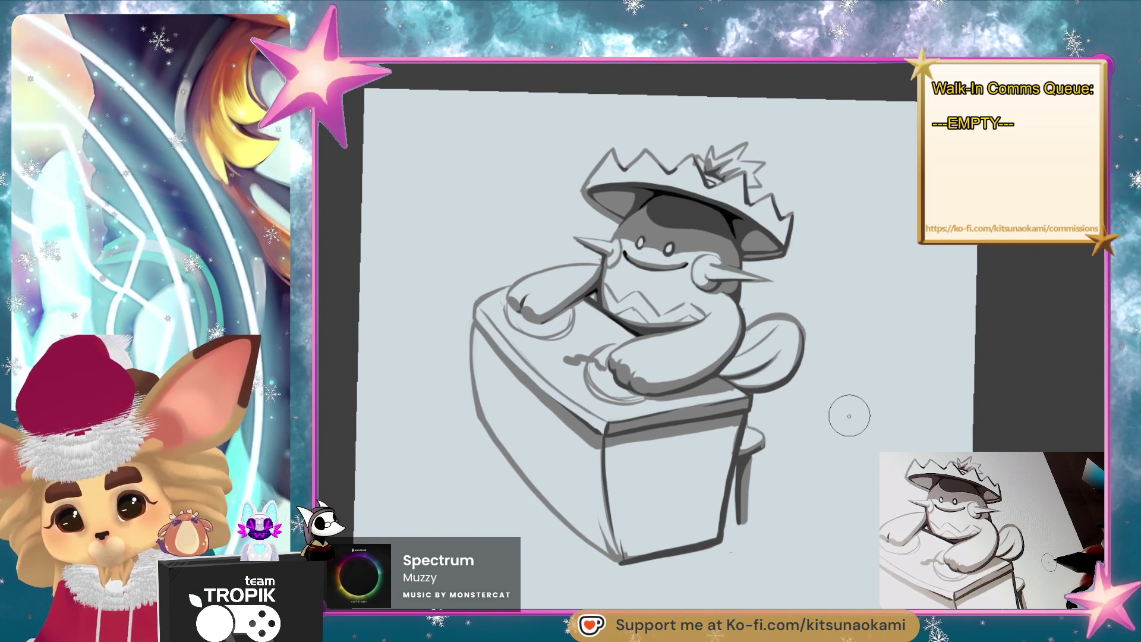
mouse_move(808, 423)
mouse_down()
mouse_move(836, 458)
mouse_move(759, 461)
mouse_move(721, 332)
mouse_up()
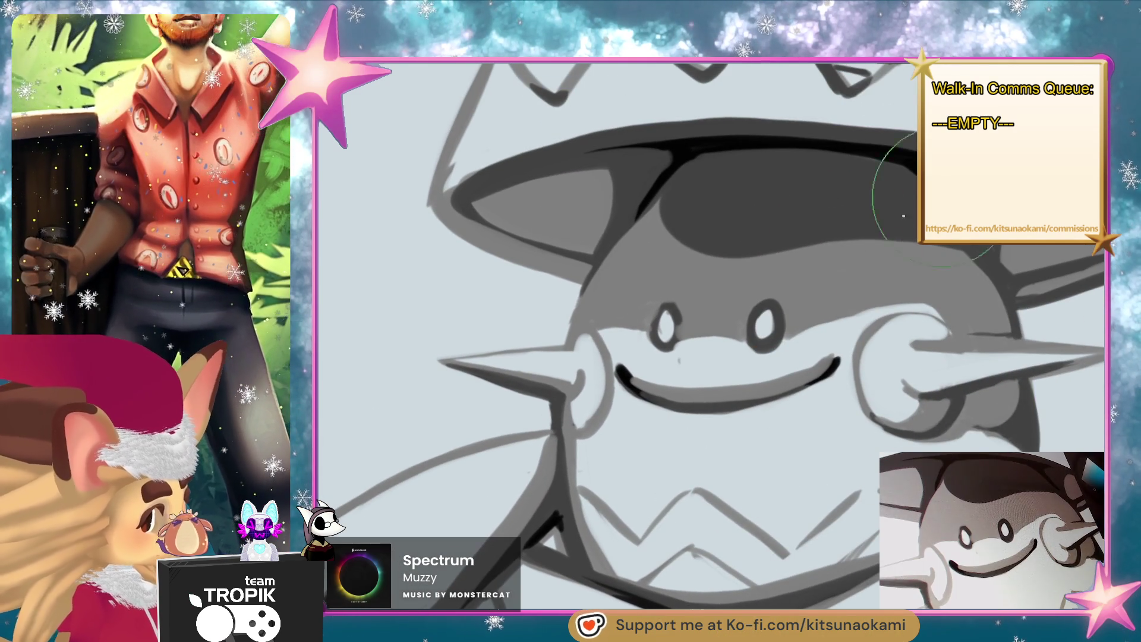
mouse_move(664, 308)
mouse_down()
mouse_move(669, 333)
mouse_move(665, 321)
mouse_up()
mouse_move(768, 317)
mouse_down()
mouse_move(767, 336)
mouse_move(768, 321)
mouse_up()
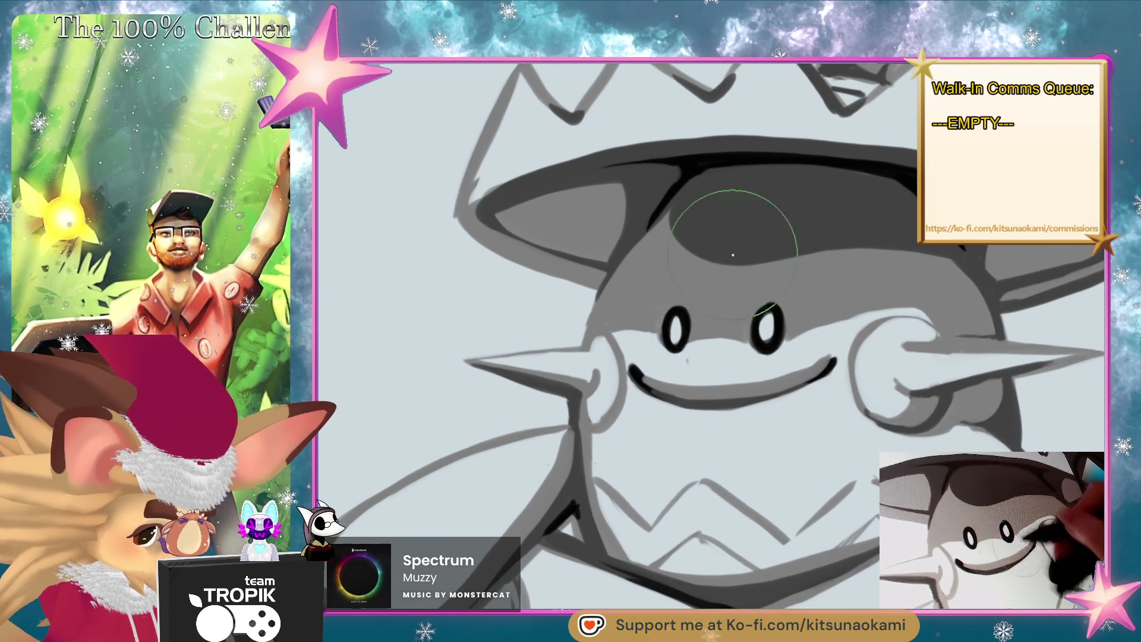
- Paint a thick dark shadow stroke along the underside of the hat brim
drag(684, 169, 621, 262)
drag(637, 204, 615, 178)
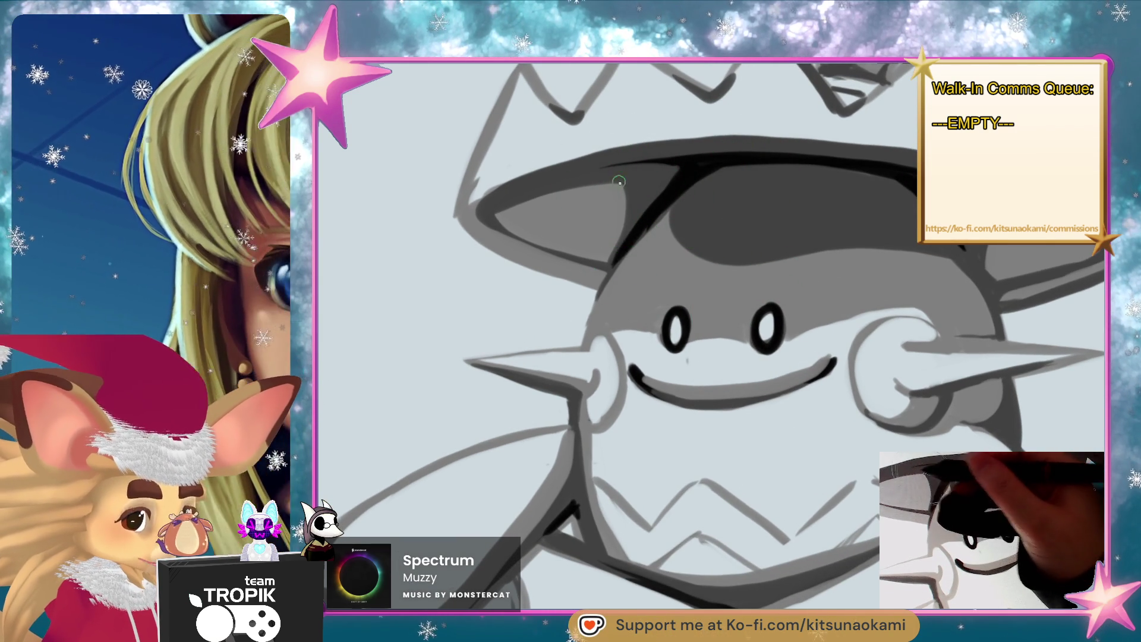
ctrl+alt+click(683, 345)
scroll(683, 344, down, 3)
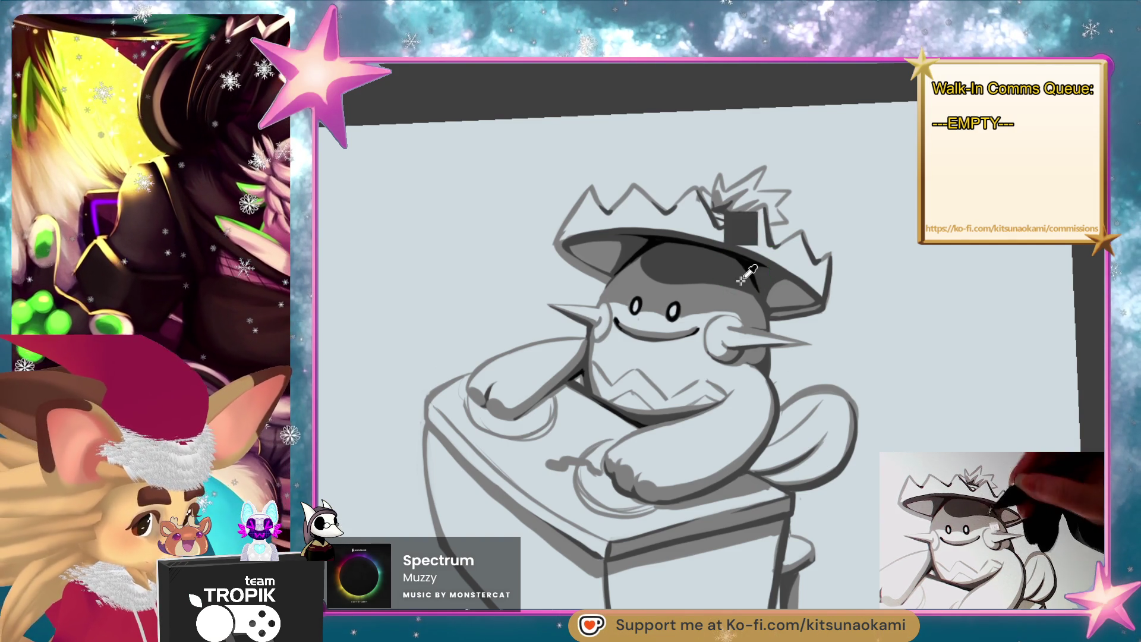
mouse_move(785, 312)
mouse_down()
mouse_move(751, 279)
mouse_move(763, 287)
mouse_up()
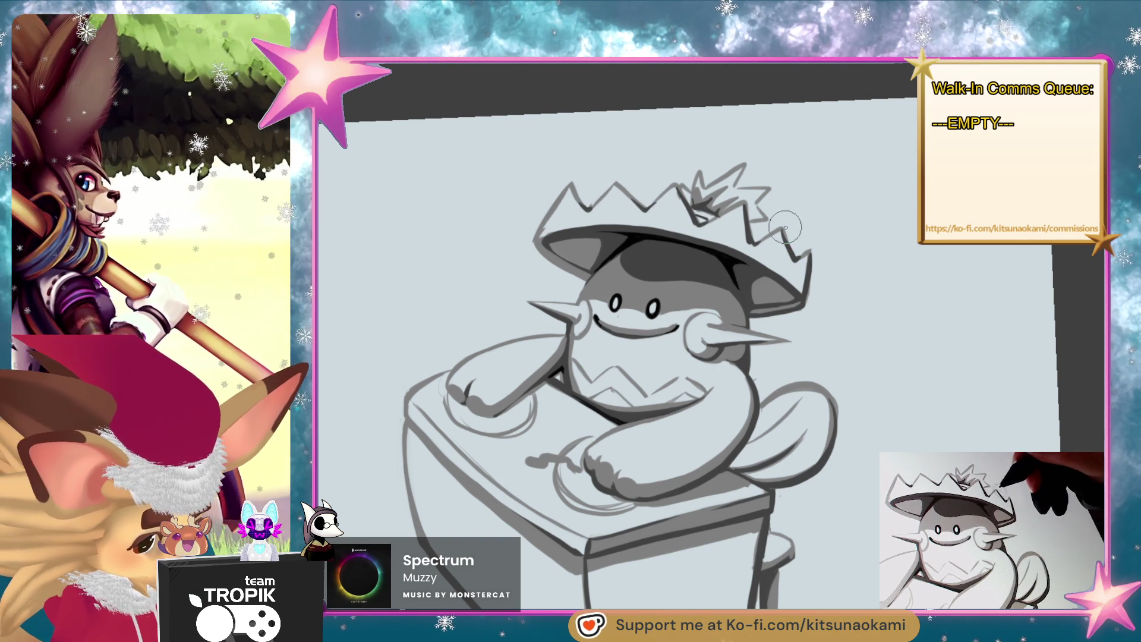
drag(810, 244, 787, 184)
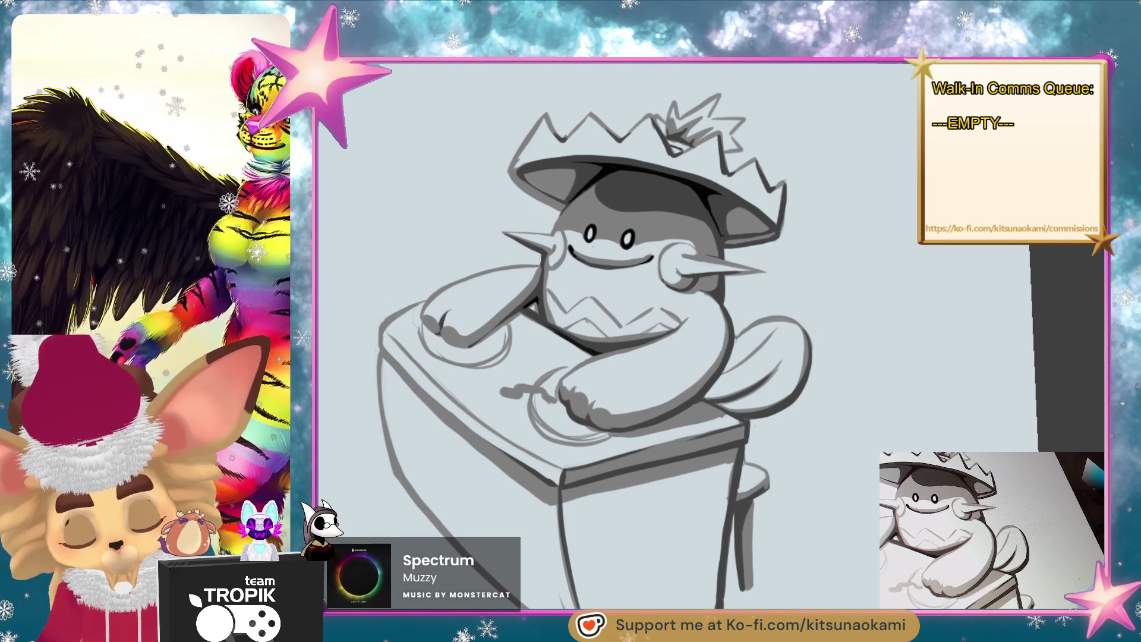
mouse_move(767, 552)
mouse_down()
mouse_move(796, 496)
mouse_move(855, 506)
mouse_move(845, 499)
mouse_up()
scroll(844, 498, up, 3)
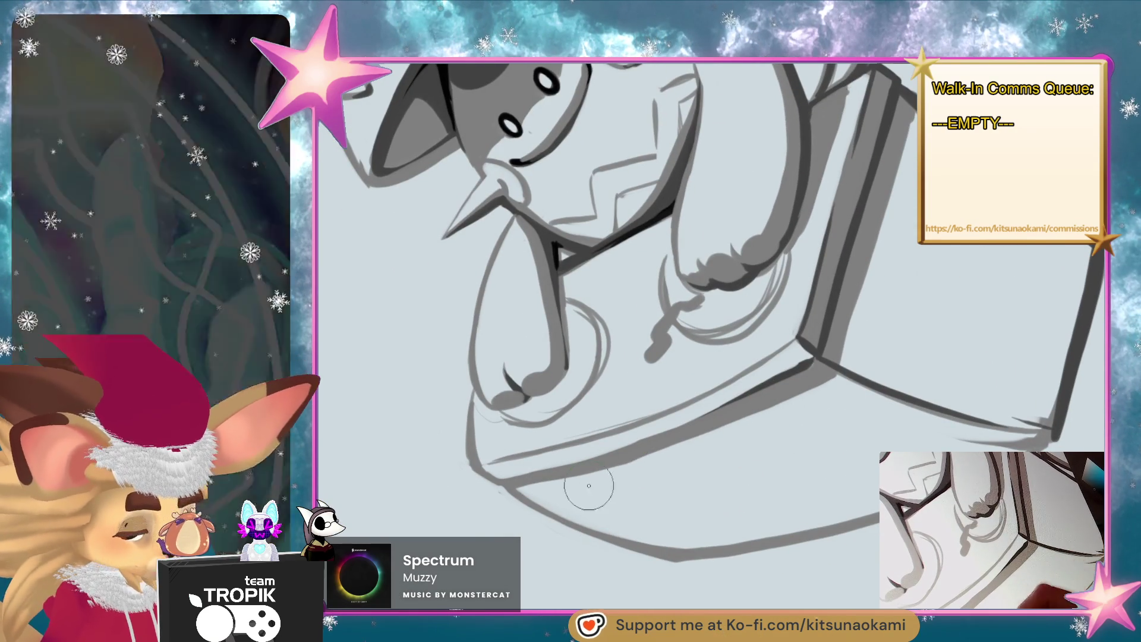
- With a larger brush and sampled grey, shade the box front and darken its left and bottom edges
key(bracketright)
key(bracketright)
key(bracketright)
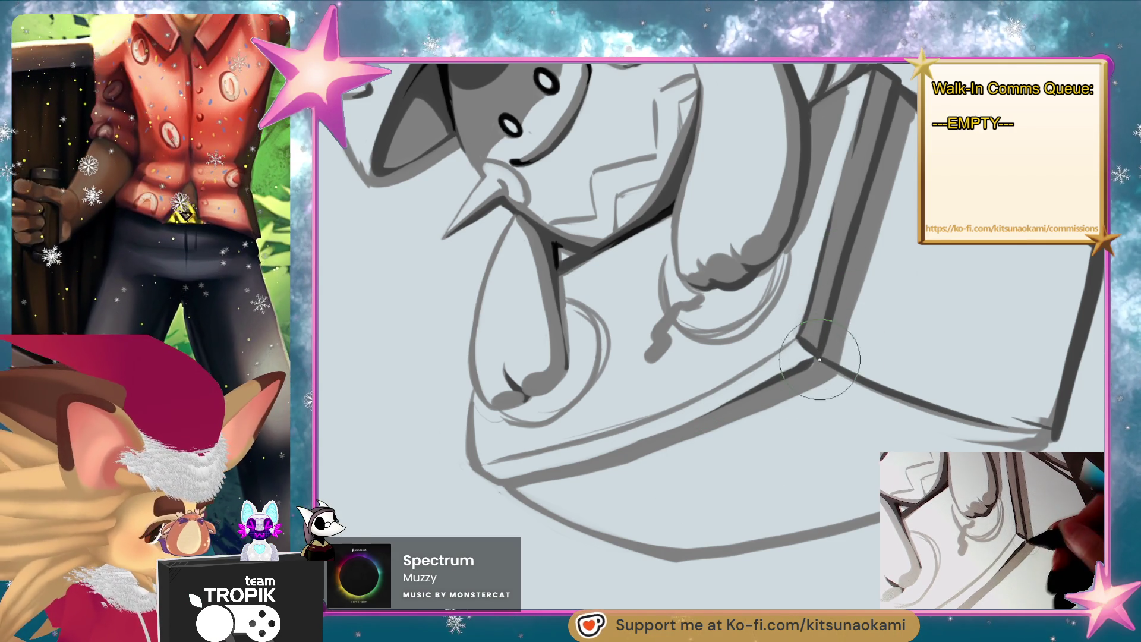
mouse_move(809, 365)
mouse_down()
mouse_move(648, 545)
mouse_move(732, 434)
mouse_move(810, 527)
mouse_move(830, 528)
mouse_up()
scroll(830, 528, up, 4)
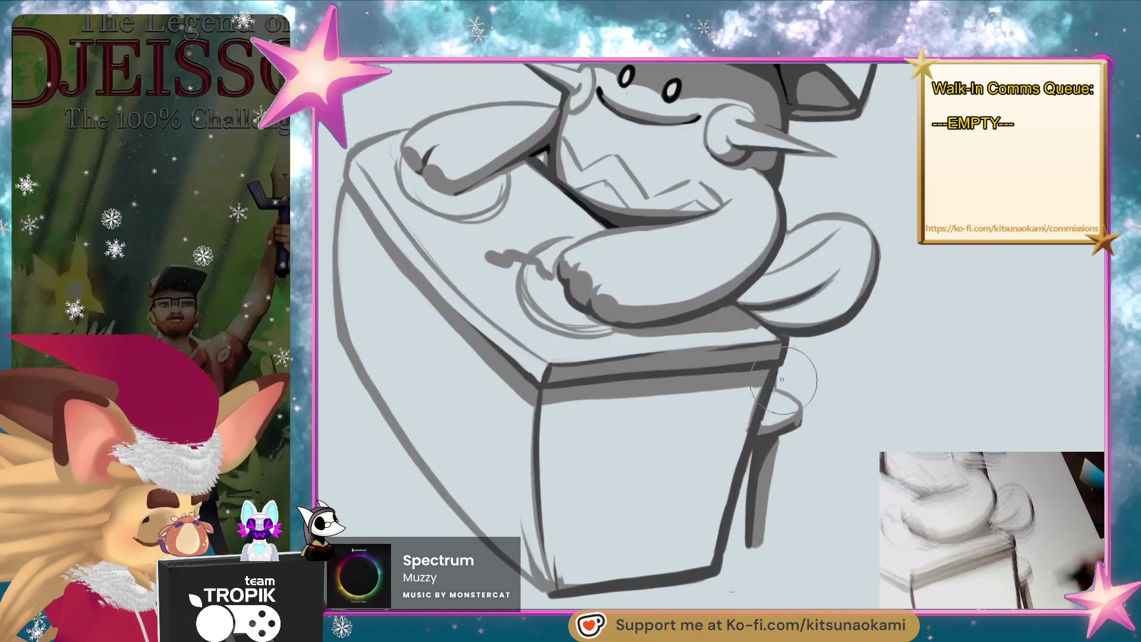
alt+click(758, 376)
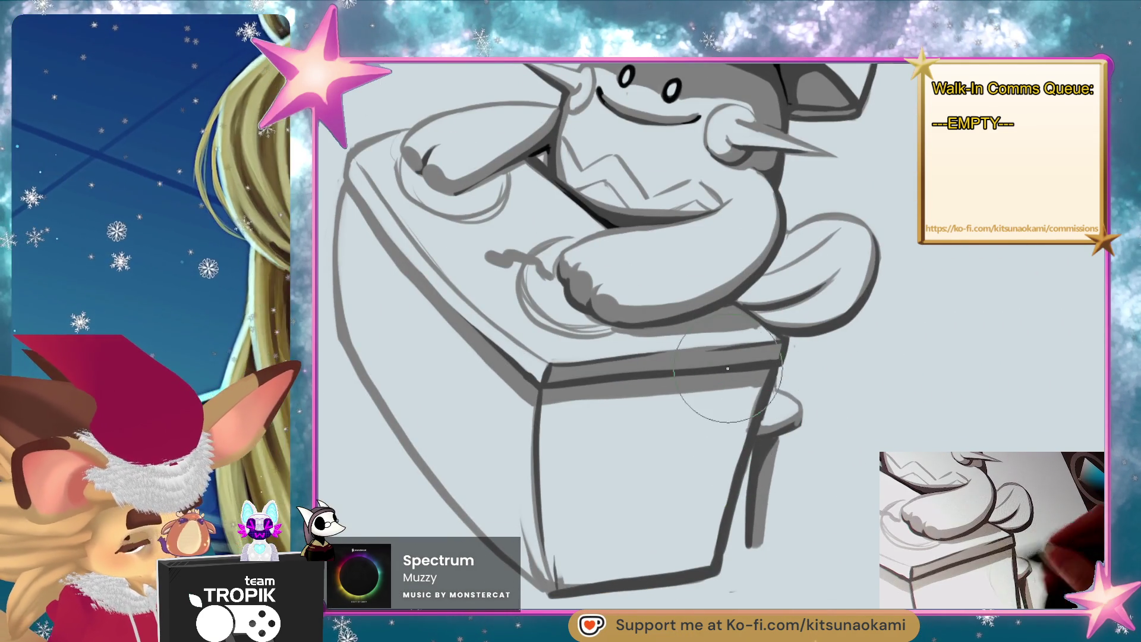
drag(543, 405, 552, 588)
mouse_move(557, 410)
mouse_down()
mouse_move(755, 387)
mouse_move(711, 526)
mouse_move(669, 571)
mouse_move(559, 571)
mouse_move(564, 478)
mouse_move(572, 563)
mouse_up()
mouse_move(578, 507)
mouse_down()
mouse_move(677, 559)
mouse_move(732, 407)
mouse_move(613, 425)
mouse_move(620, 455)
mouse_move(660, 476)
mouse_move(708, 470)
mouse_move(713, 437)
mouse_up()
click(791, 357)
drag(558, 592, 717, 571)
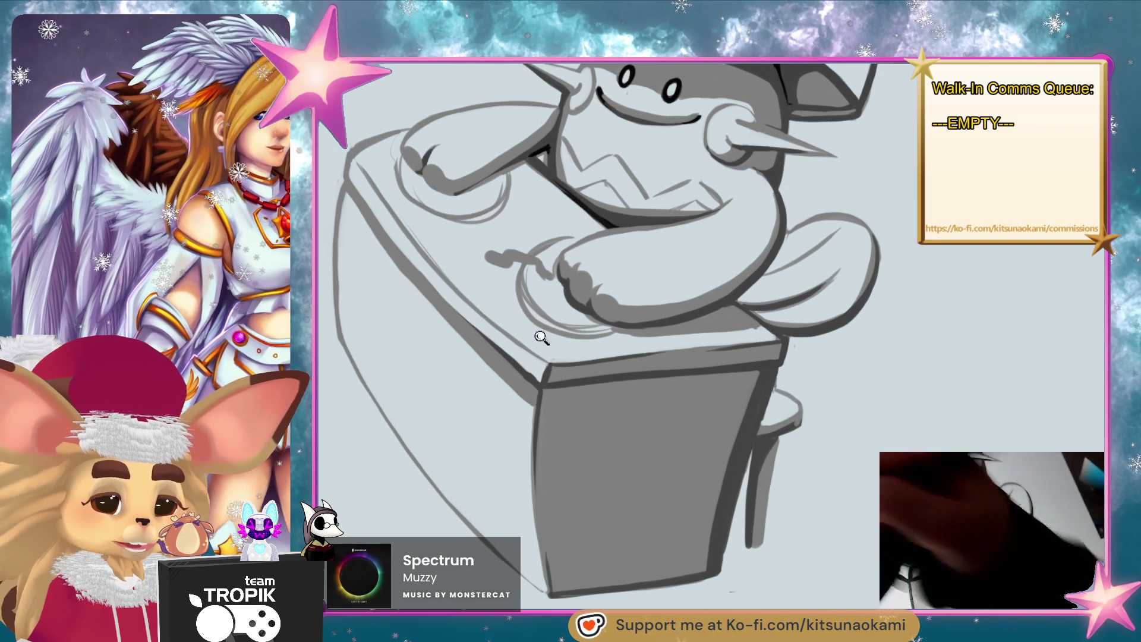
- Erase the rough sketch line on the box's upper-left edge and redraw it in dark grey
scroll(503, 321, down, 2)
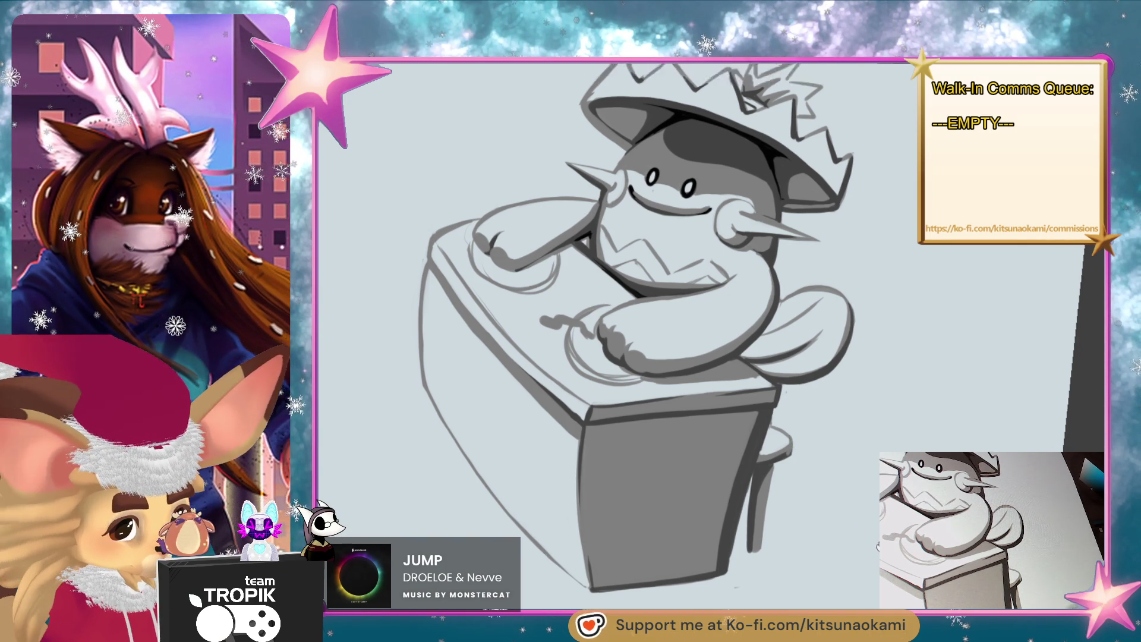
scroll(510, 265, up, 5)
key(bracketleft)
key(bracketleft)
key(bracketleft)
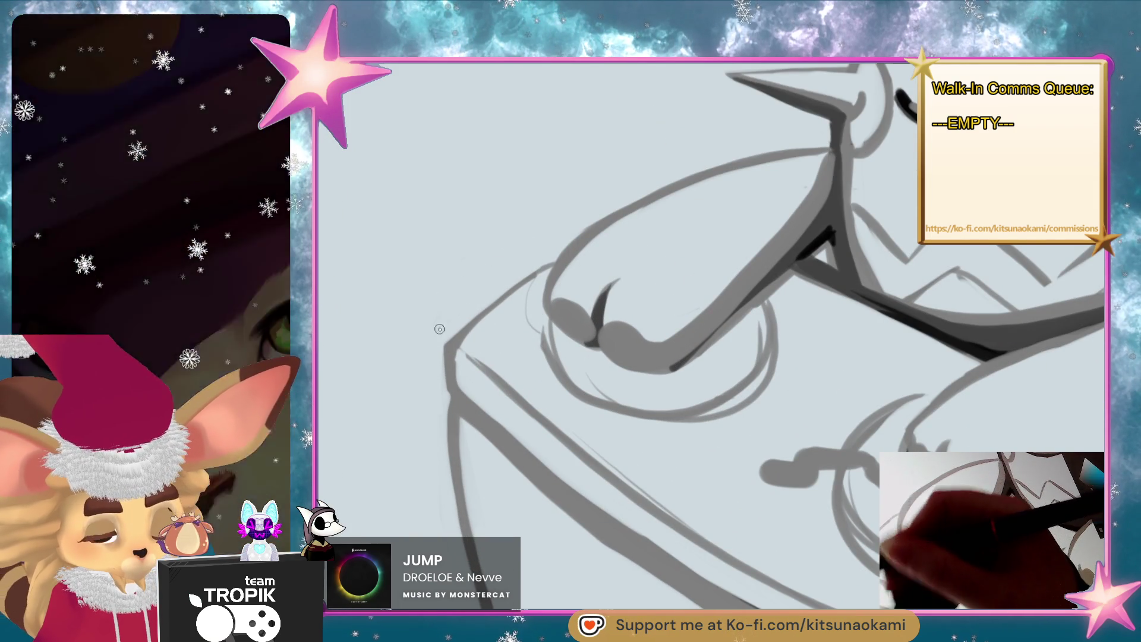
key(bracketright)
key(bracketright)
key(bracketright)
scroll(438, 331, down, 5)
mouse_move(423, 178)
mouse_down()
mouse_move(446, 339)
mouse_move(511, 493)
mouse_up()
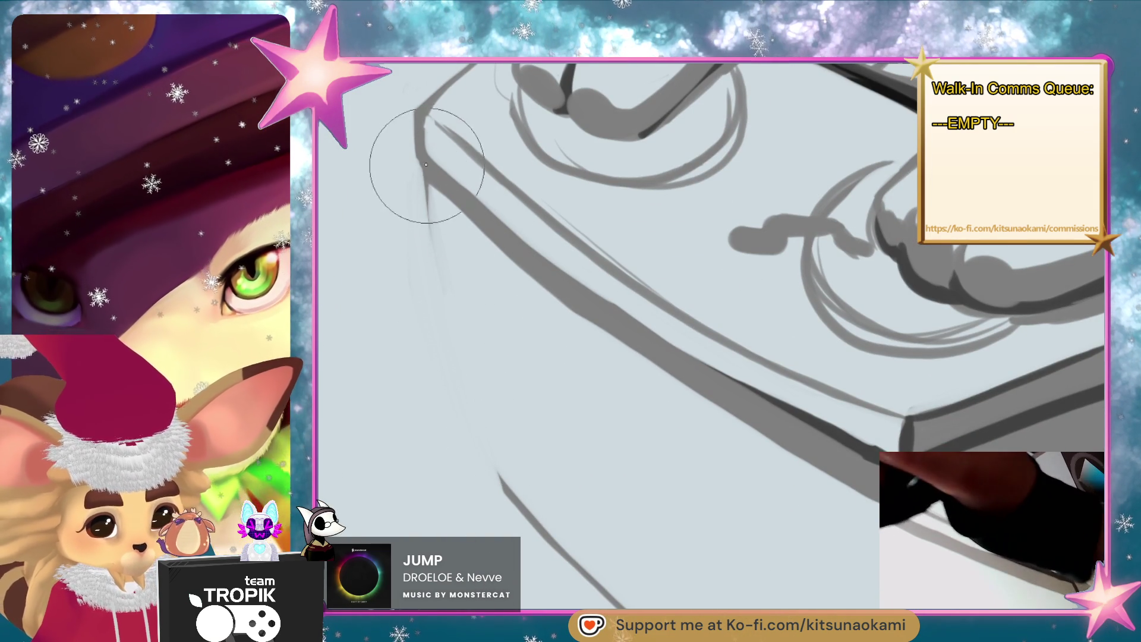
drag(426, 181, 506, 493)
drag(482, 332, 487, 606)
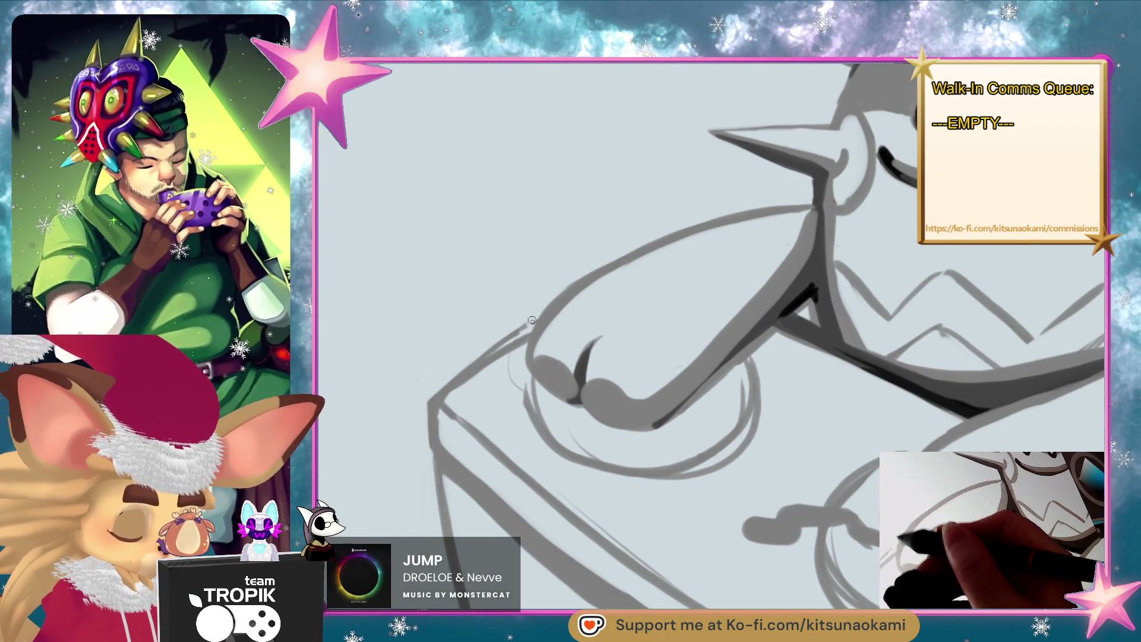
drag(534, 318, 417, 399)
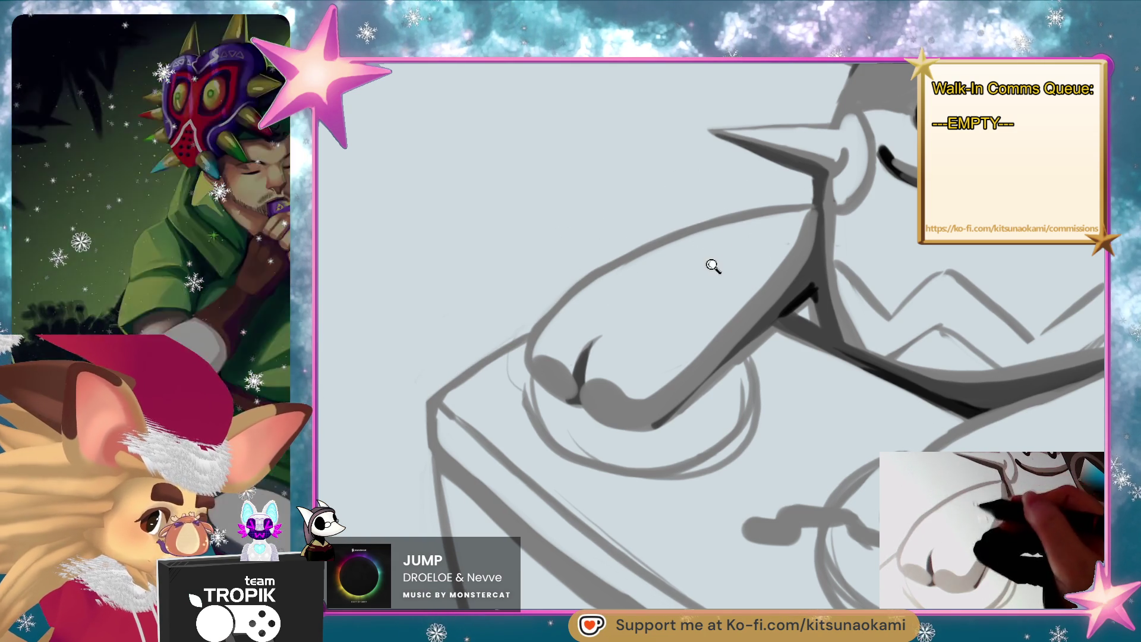
scroll(814, 272, down, 5)
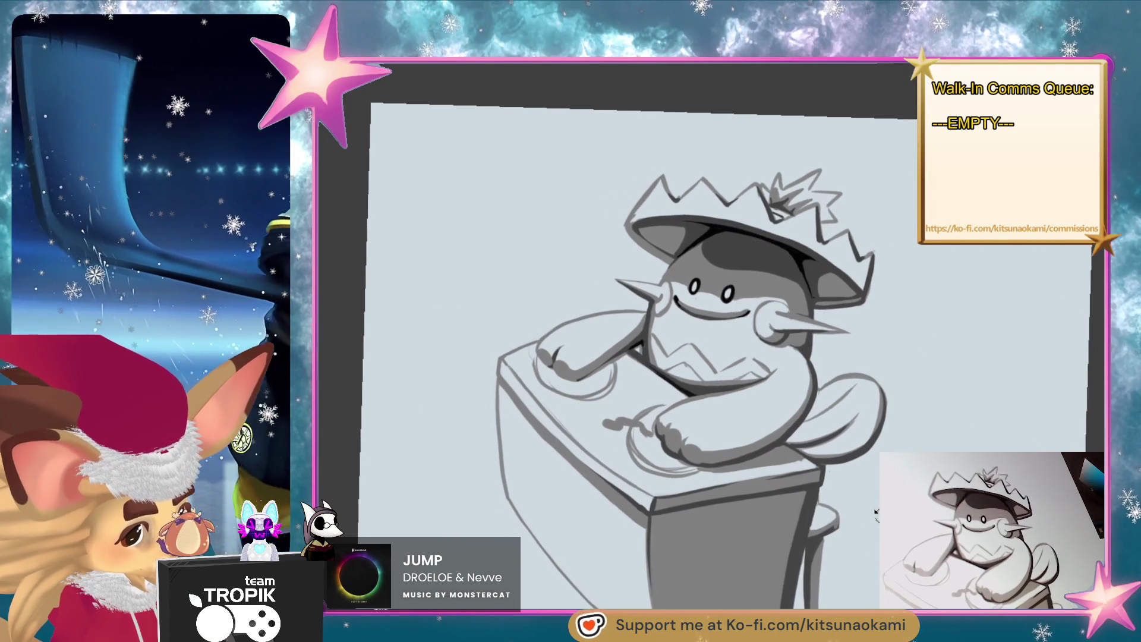
- Zoom in on the character's face and shrink the brush to a tiny size
scroll(805, 345, up, 5)
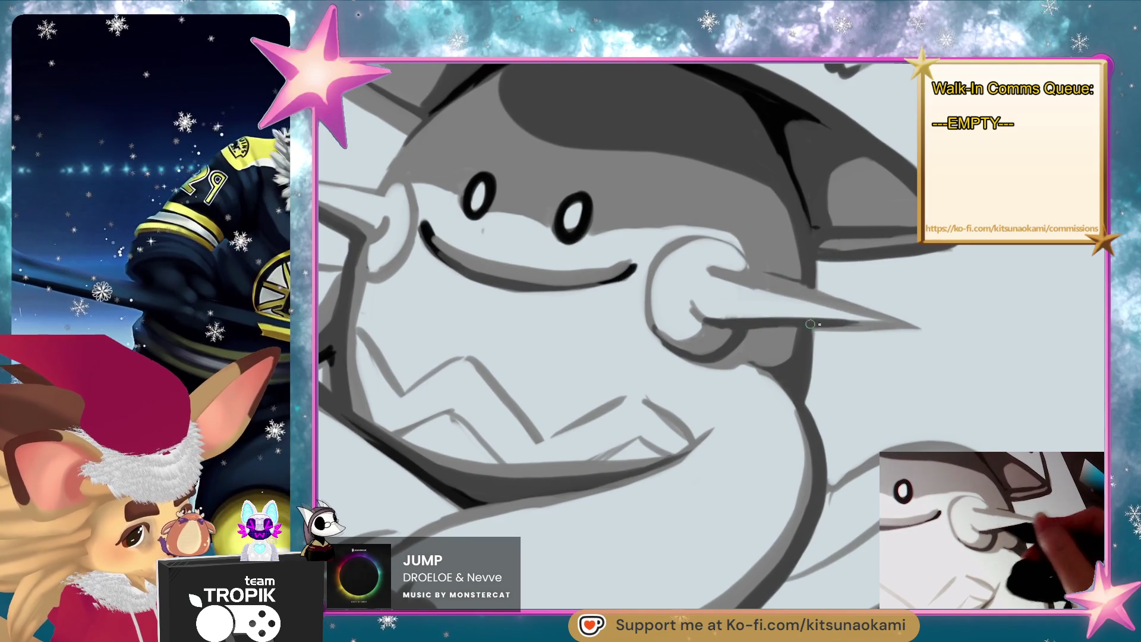
key(bracketright)
key(bracketright)
key(bracketright)
scroll(862, 357, down, 3)
scroll(734, 302, up, 3)
key(bracketleft)
key(bracketleft)
key(bracketleft)
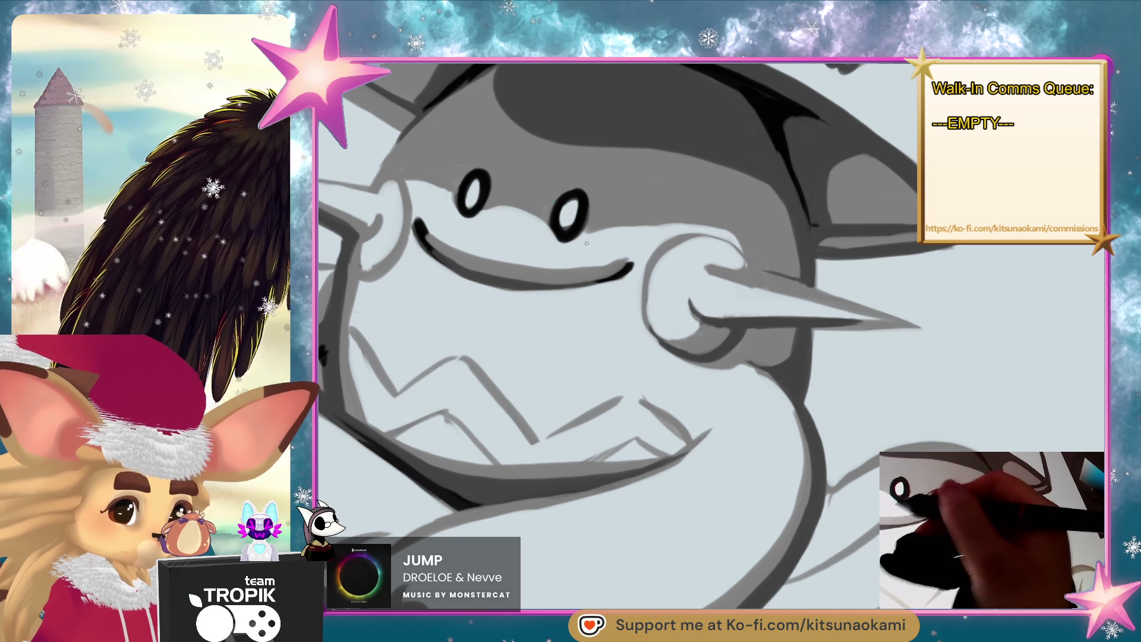
scroll(585, 371, down, 3)
scroll(585, 372, up, 3)
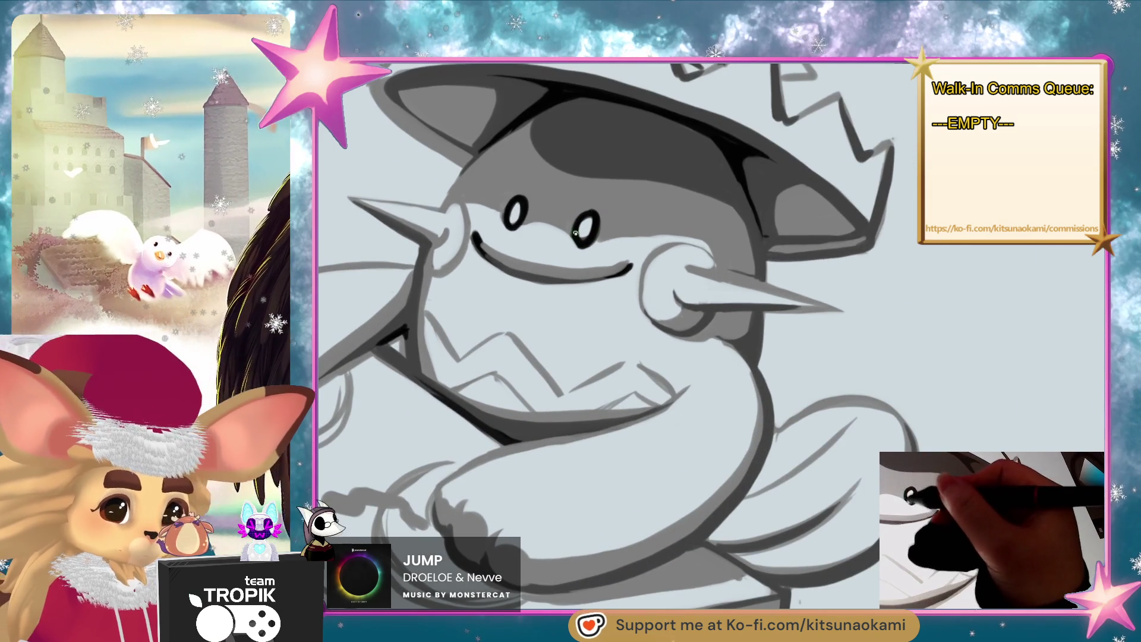
scroll(721, 427, down, 3)
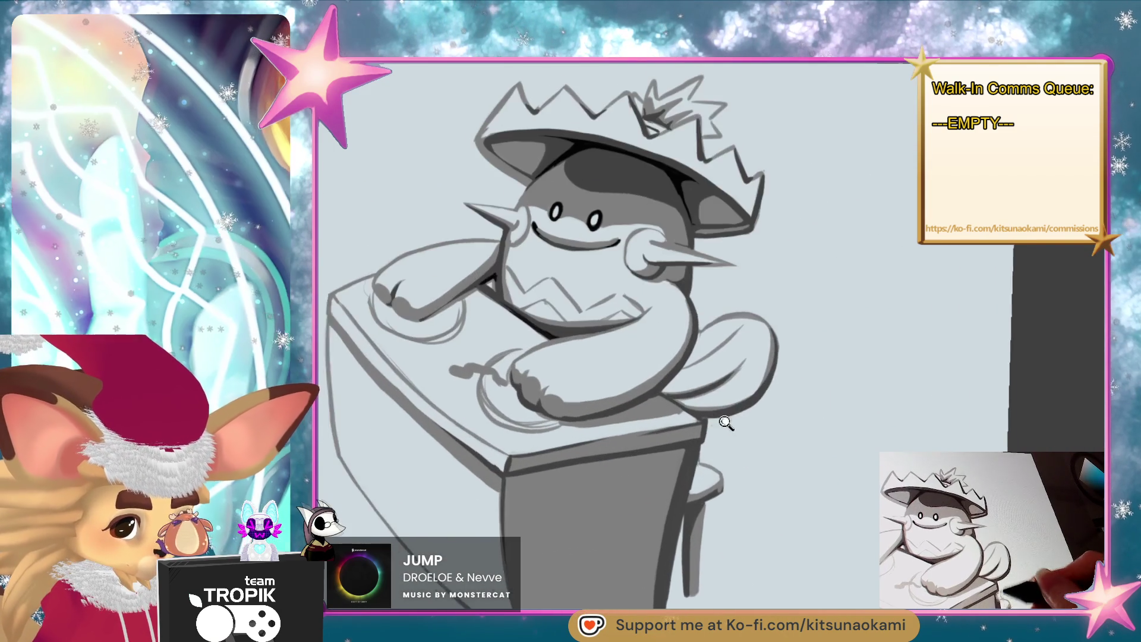
scroll(640, 348, up, 3)
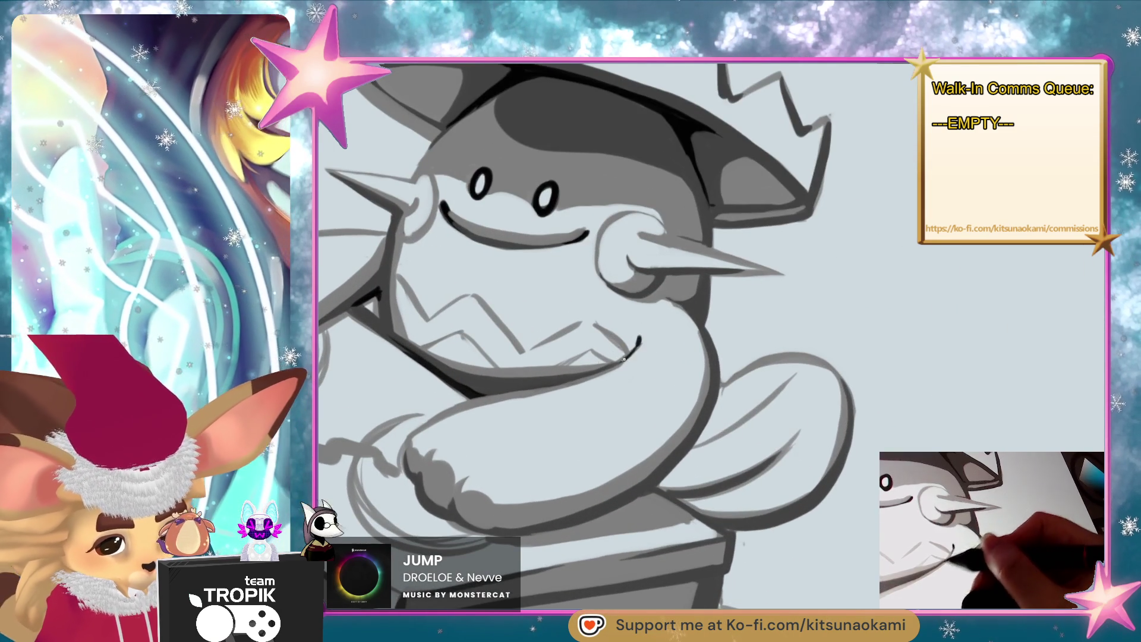
scroll(618, 363, down, 3)
scroll(668, 408, up, 4)
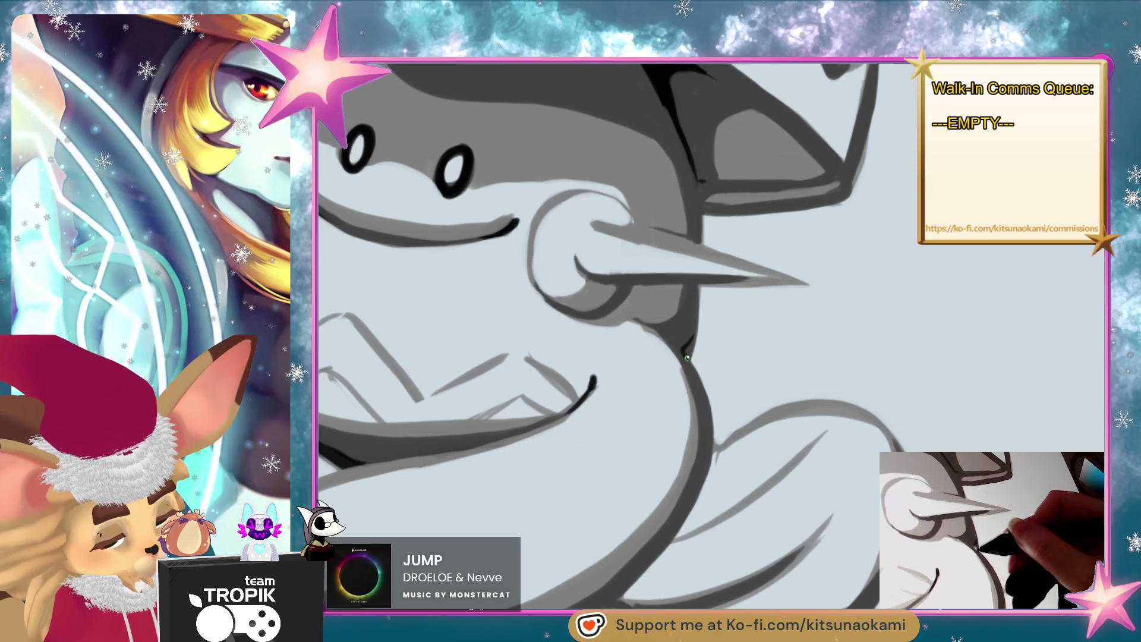
- Paint a dark shading stroke under the right-hand spike beside the neck
mouse_move(687, 359)
mouse_down()
mouse_move(676, 345)
mouse_move(701, 301)
mouse_up()
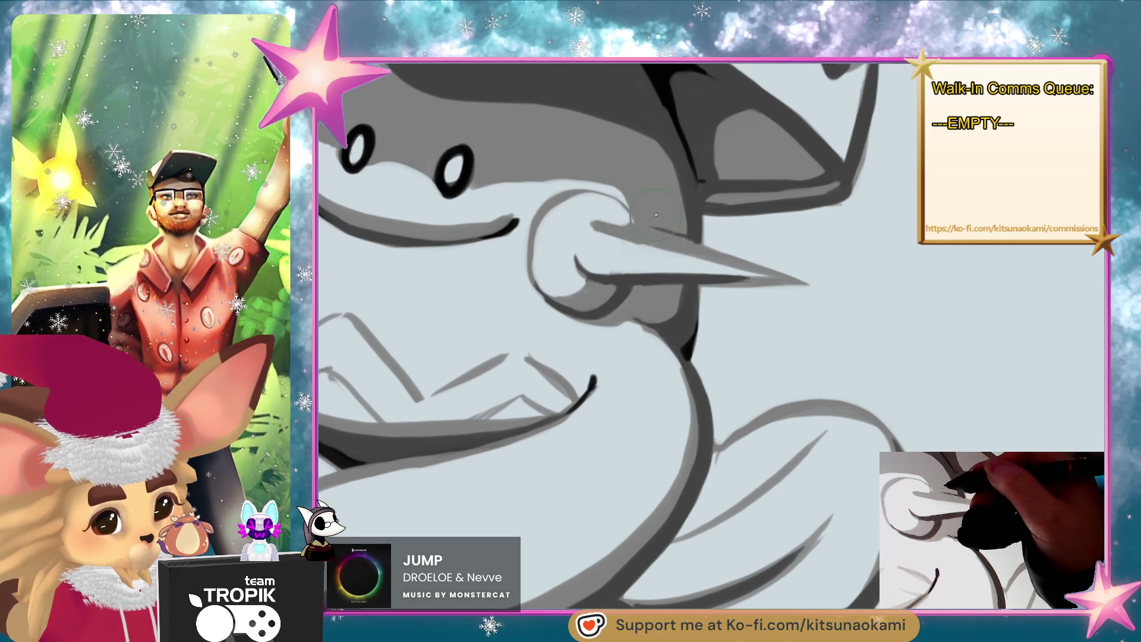
scroll(655, 217, down, 2)
scroll(790, 408, up, 2)
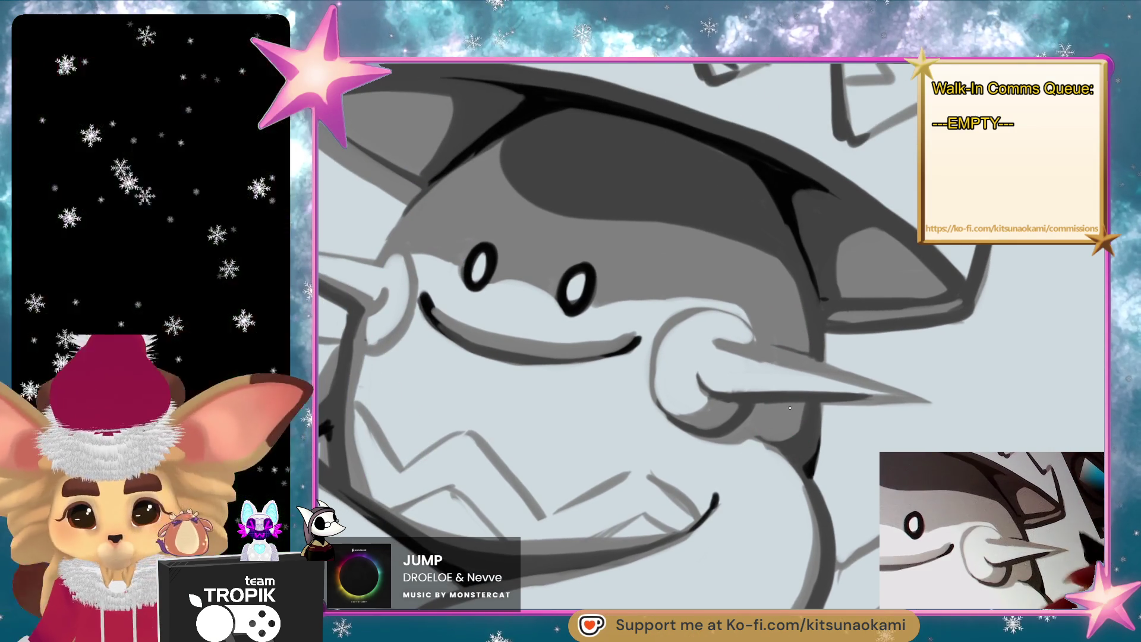
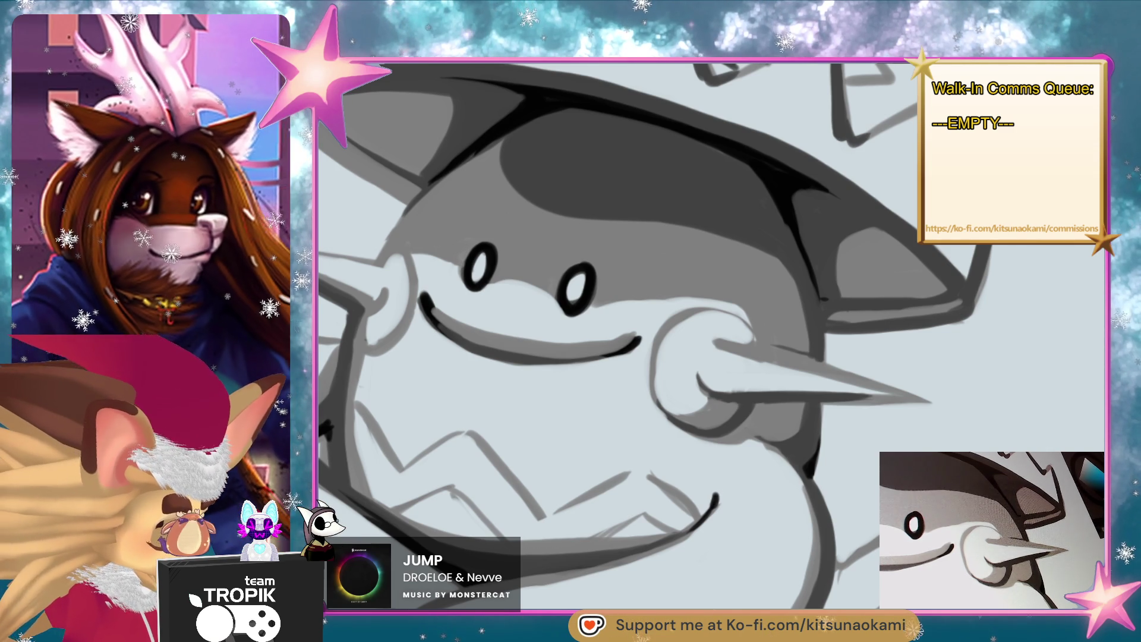
- Draw a curved stroke along the character's arm and a darker line along its inner curve
scroll(868, 552, down, 6)
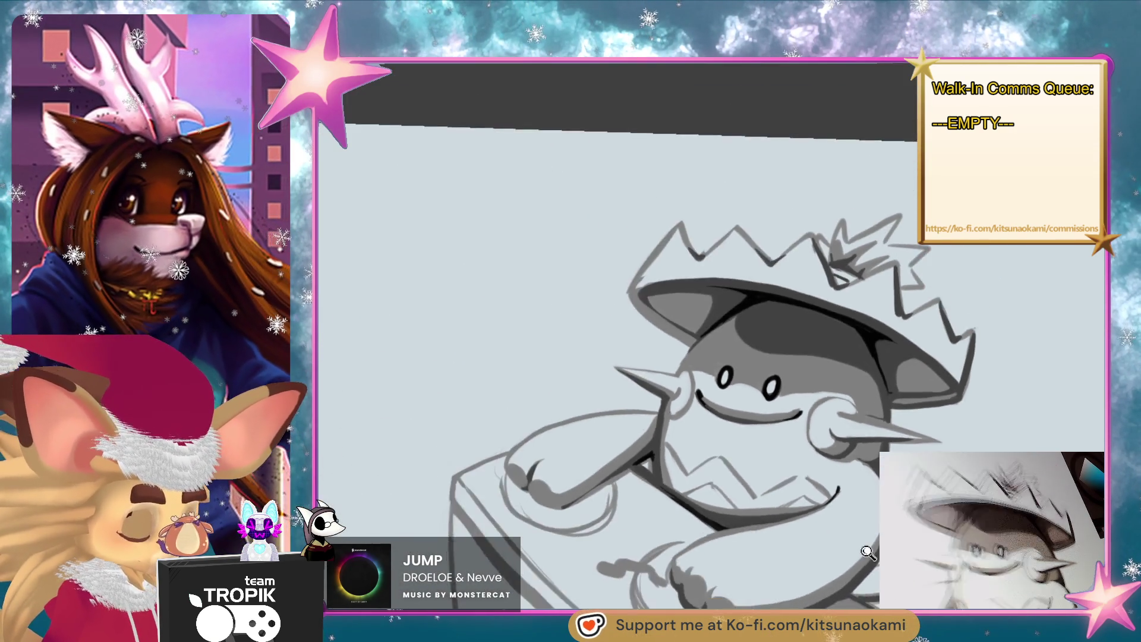
scroll(868, 552, up, 6)
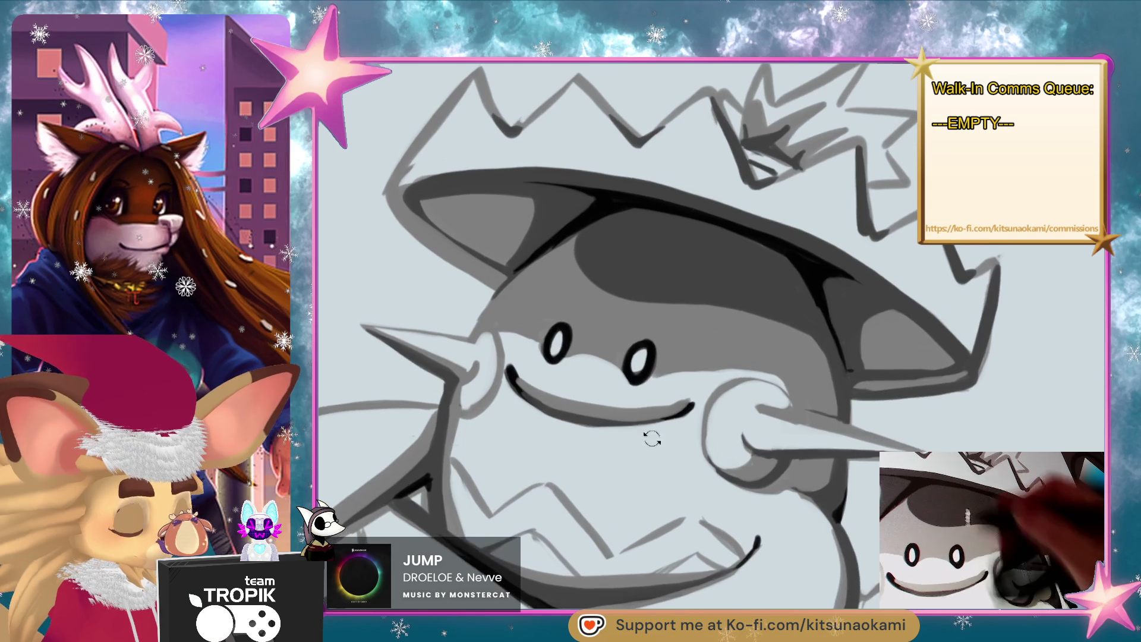
drag(656, 407, 831, 500)
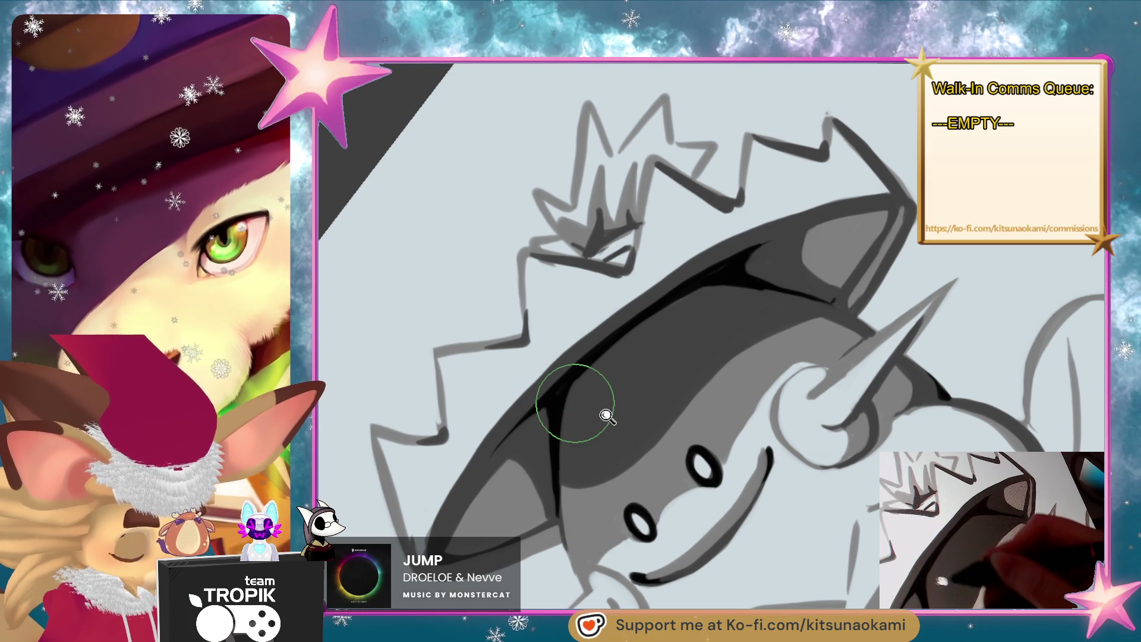
scroll(605, 417, up, 1)
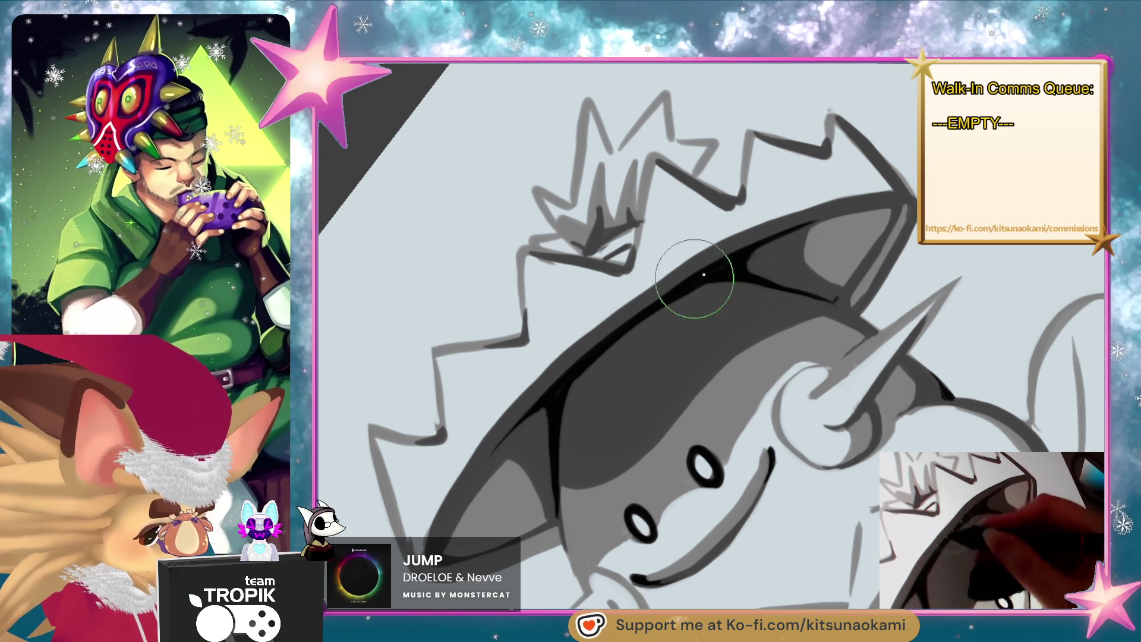
drag(510, 437, 686, 577)
scroll(687, 576, up, 5)
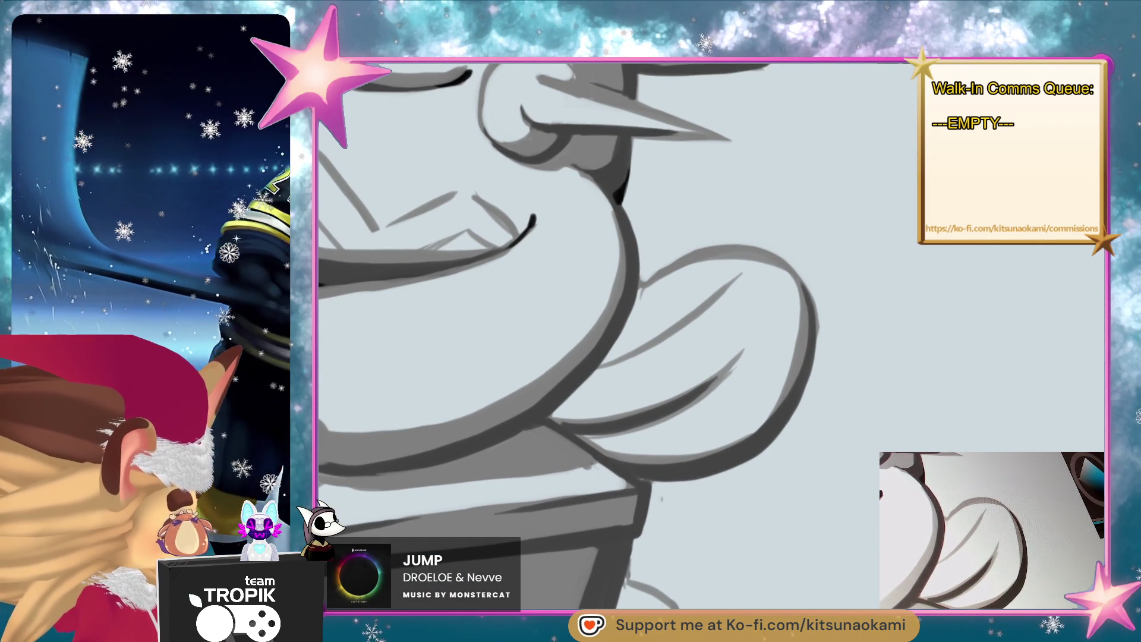
drag(612, 353, 658, 445)
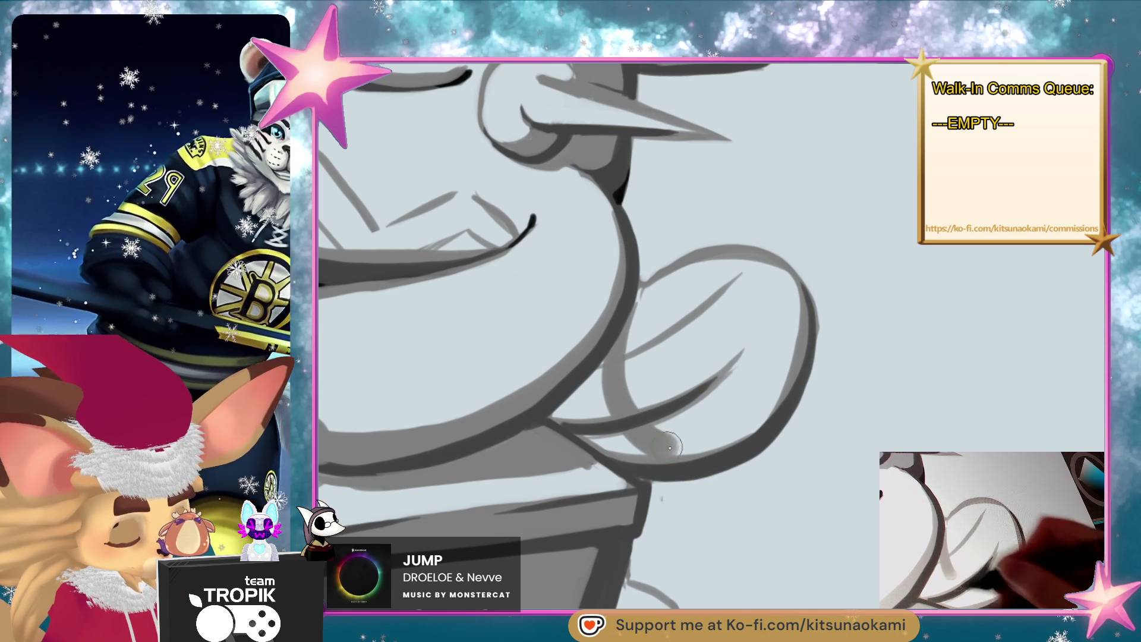
mouse_move(610, 357)
mouse_down()
mouse_move(584, 419)
mouse_move(559, 412)
mouse_up()
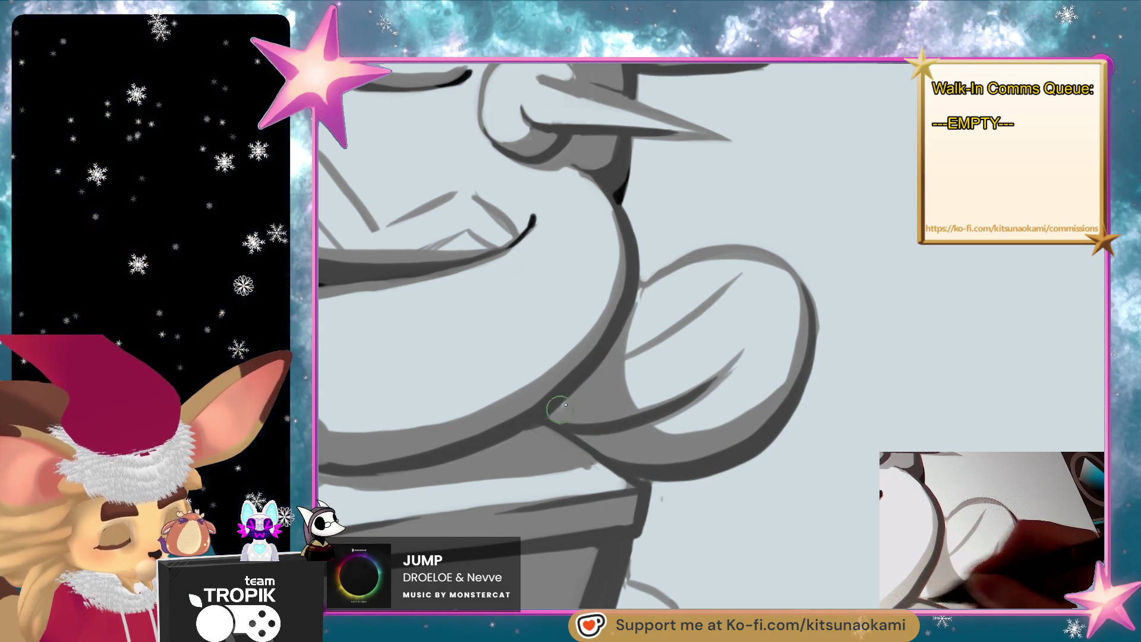
scroll(558, 412, down, 5)
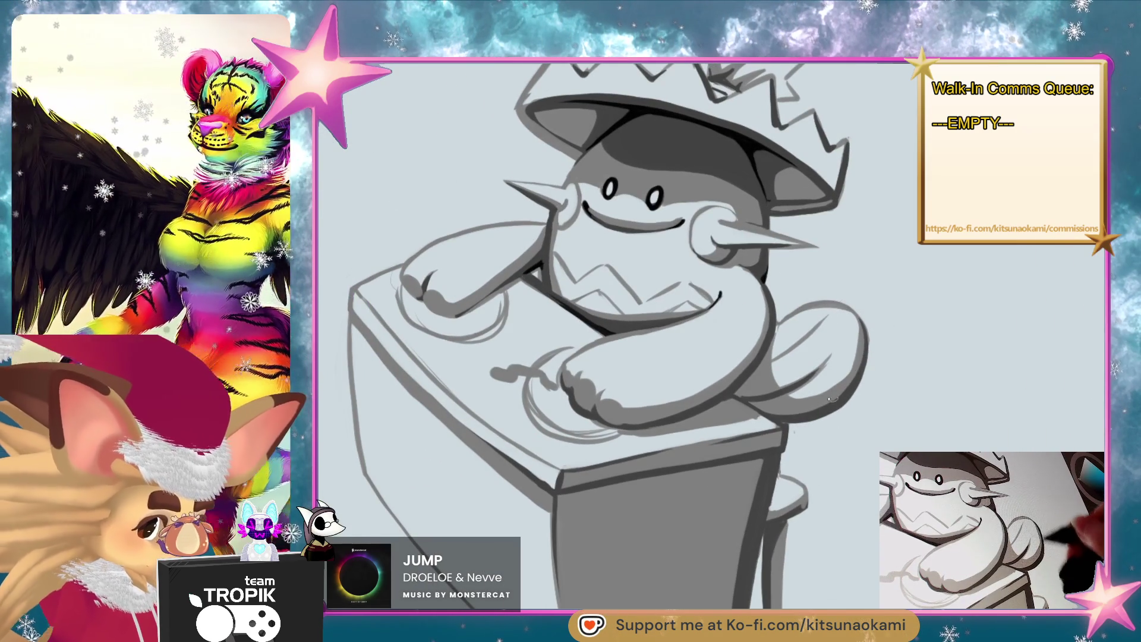
scroll(828, 412, down, 2)
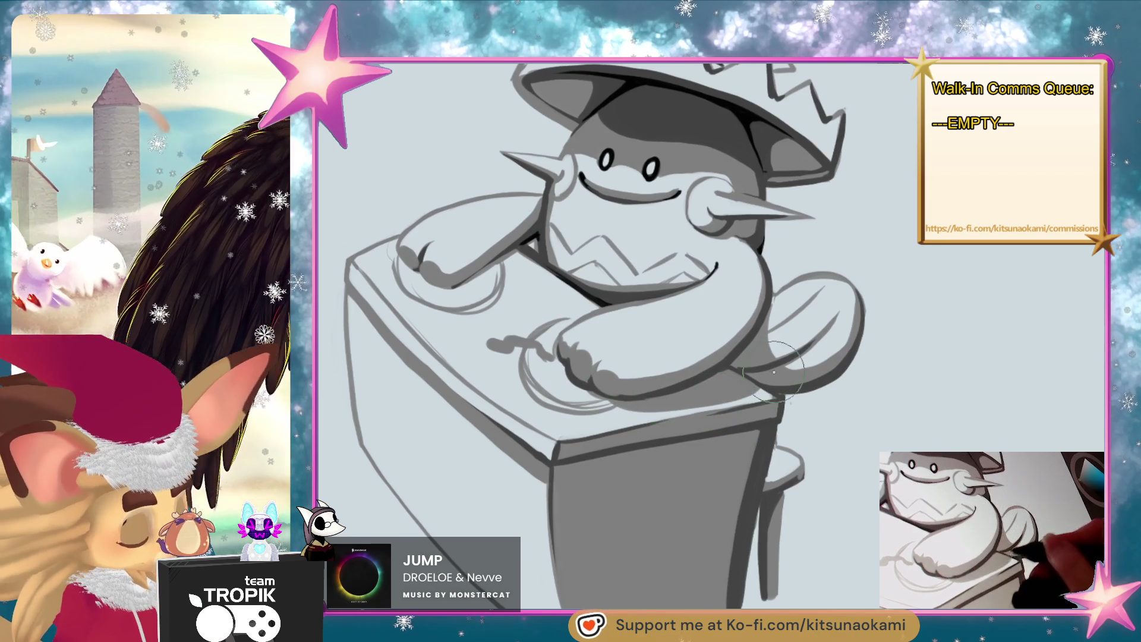
drag(546, 214, 572, 299)
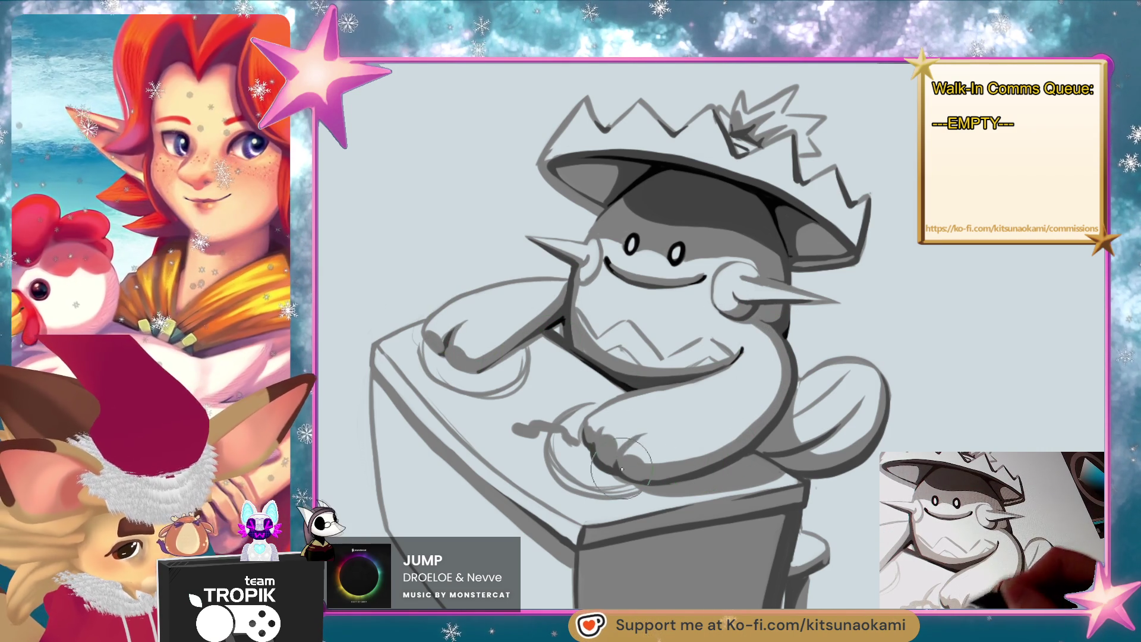
drag(768, 314, 723, 338)
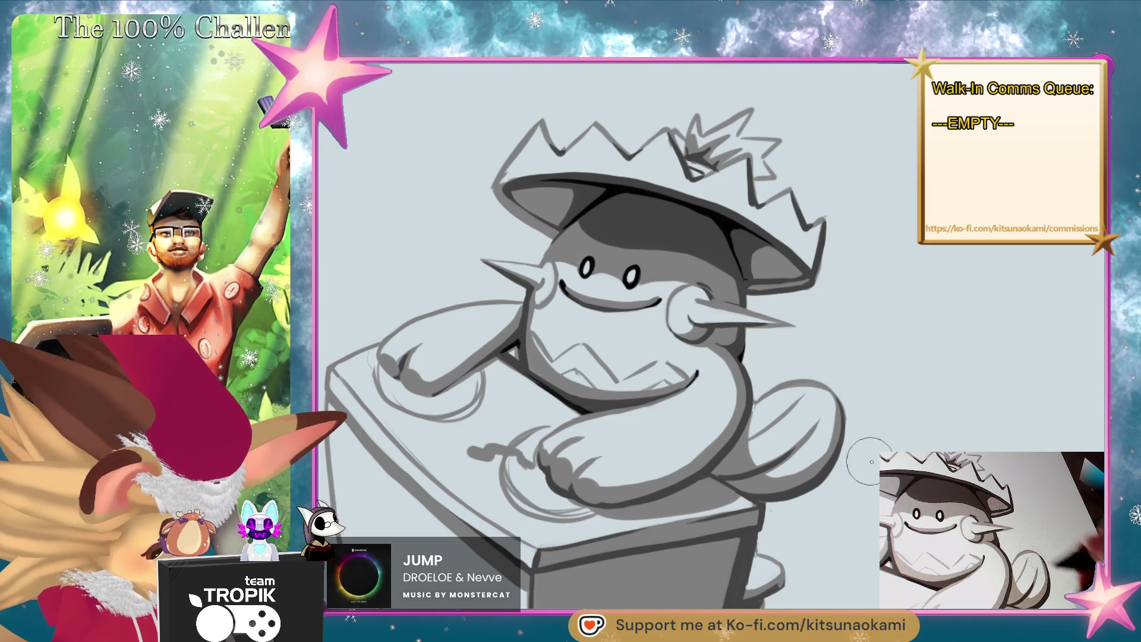
alt+click(1009, 436)
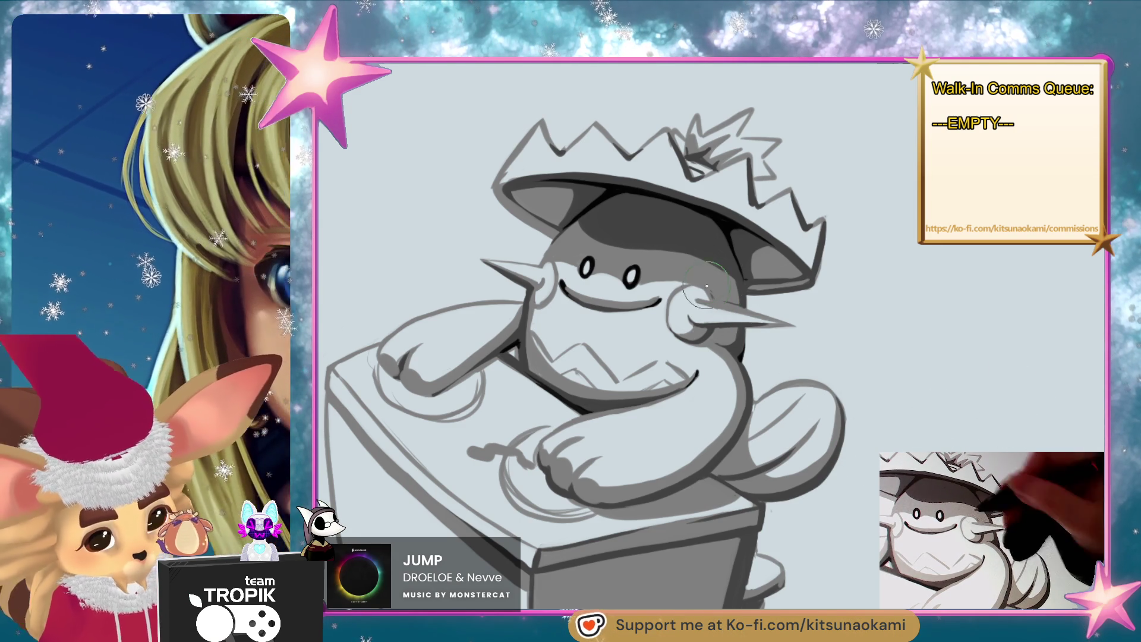
alt+click(938, 433)
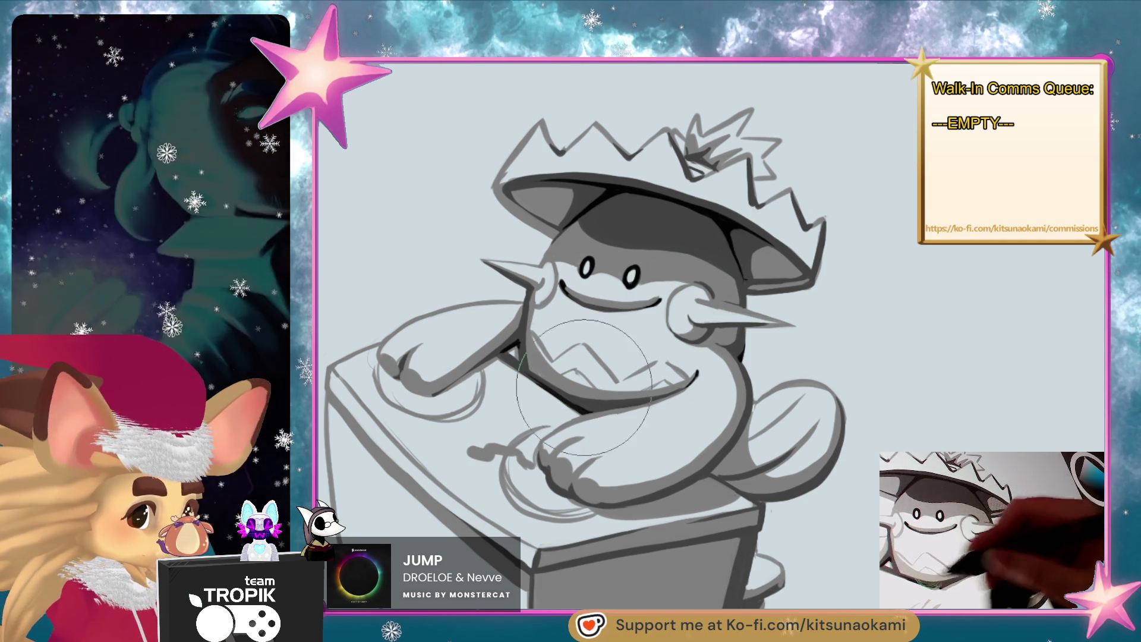
- Paint white highlights on the left cheek spike and inside the crown, adjusting brush size
mouse_move(491, 264)
mouse_down()
mouse_move(543, 277)
mouse_move(558, 369)
mouse_move(630, 285)
mouse_move(676, 288)
mouse_move(722, 381)
mouse_up()
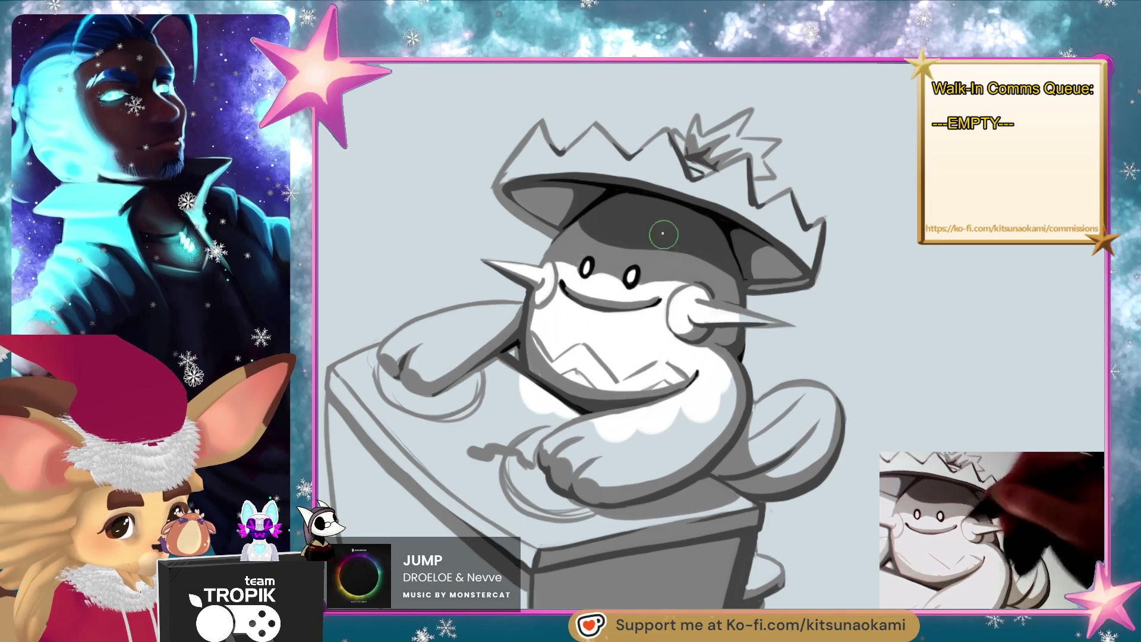
mouse_move(519, 168)
mouse_down()
mouse_move(538, 149)
mouse_move(568, 172)
mouse_move(581, 160)
mouse_move(600, 166)
mouse_move(608, 191)
mouse_move(654, 178)
mouse_move(660, 139)
mouse_move(672, 182)
mouse_move(702, 187)
mouse_up()
key(bracketright)
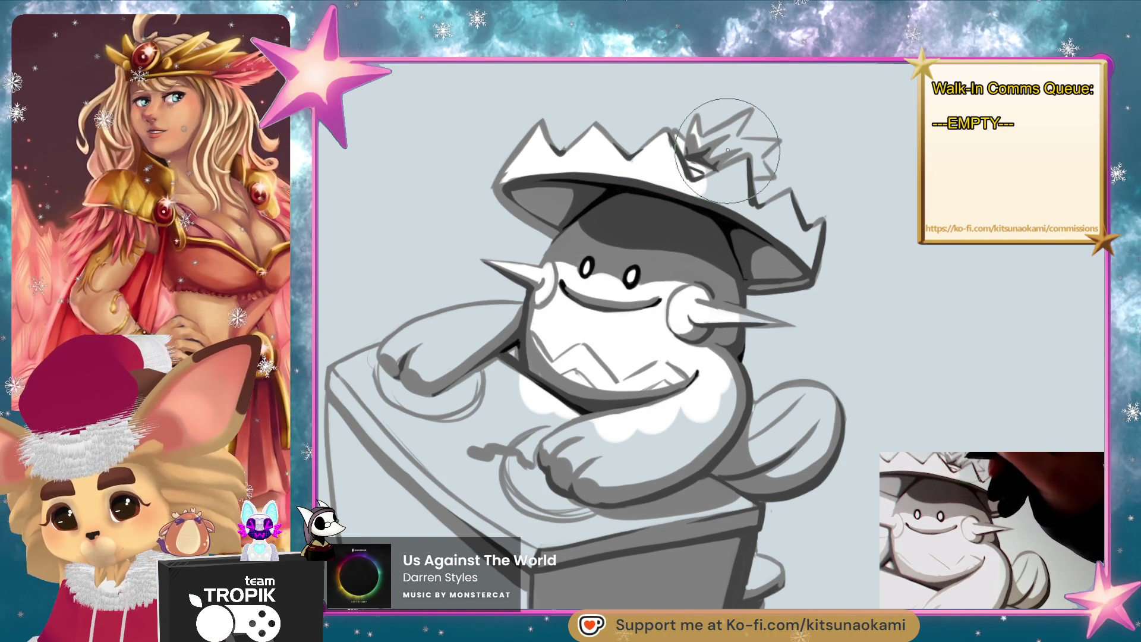
key(bracketleft)
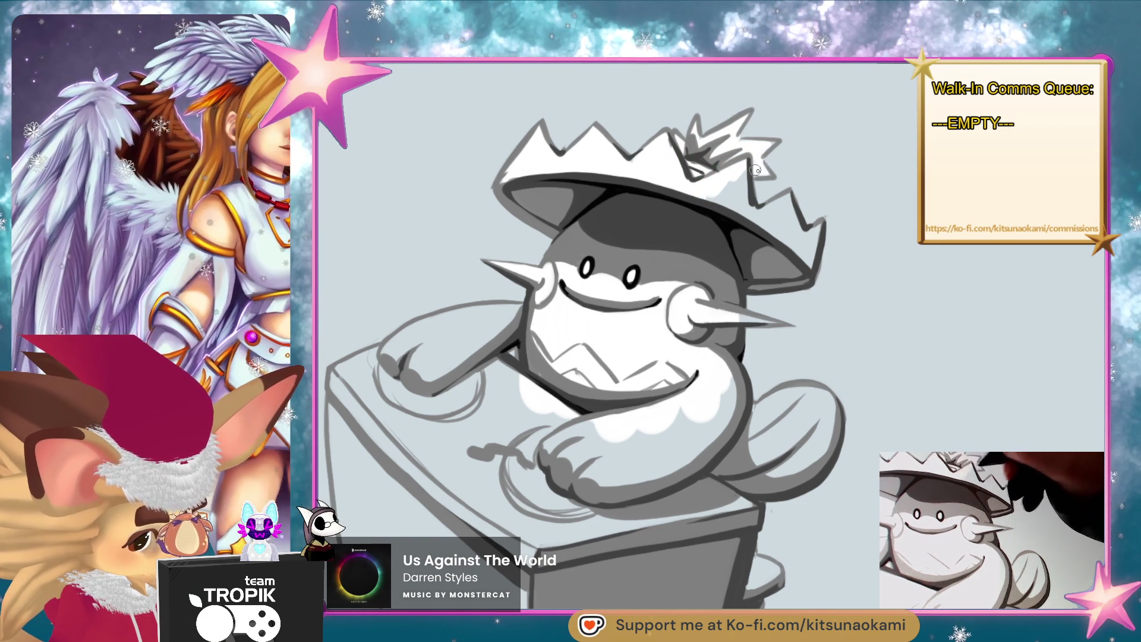
mouse_move(739, 173)
mouse_down()
mouse_move(751, 218)
mouse_move(778, 202)
mouse_move(773, 243)
mouse_move(800, 235)
mouse_up()
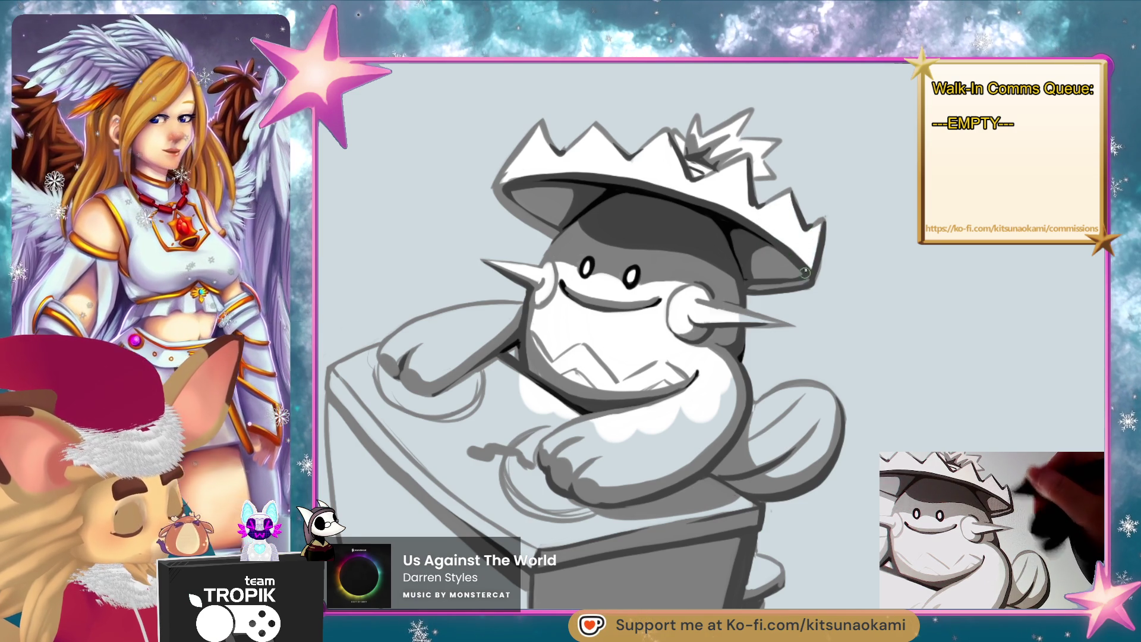
- Brighten the right fist, the left upper arm and the desk top around the arms with white
scroll(806, 272, down, 3)
mouse_move(801, 305)
mouse_down()
mouse_move(844, 303)
mouse_move(844, 324)
mouse_move(785, 351)
mouse_move(748, 332)
mouse_up()
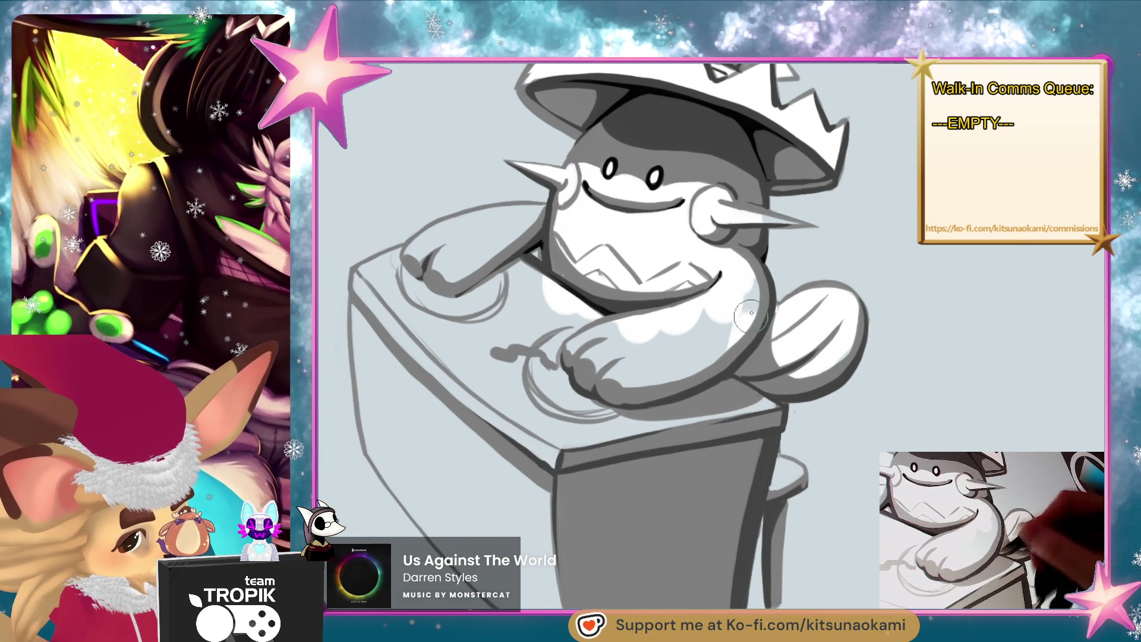
drag(744, 373, 776, 386)
mouse_move(440, 274)
mouse_down()
mouse_move(565, 231)
mouse_move(450, 278)
mouse_move(470, 255)
mouse_move(565, 232)
mouse_move(437, 271)
mouse_move(397, 304)
mouse_move(428, 315)
mouse_move(405, 426)
mouse_move(476, 559)
mouse_move(452, 333)
mouse_move(511, 535)
mouse_move(530, 298)
mouse_move(594, 321)
mouse_move(535, 416)
mouse_move(618, 369)
mouse_up()
mouse_move(515, 489)
mouse_down()
mouse_move(654, 369)
mouse_move(737, 357)
mouse_move(746, 374)
mouse_up()
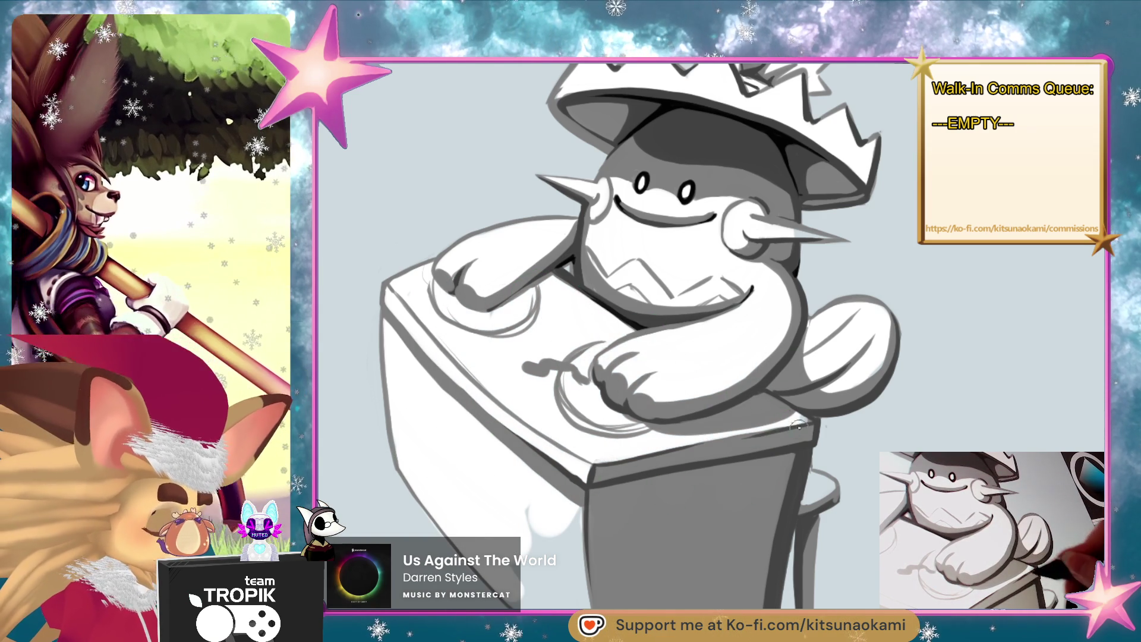
- Lighten the desk's lower-left front face with white and enlarge the brush, recentering the drawing
scroll(792, 419, down, 5)
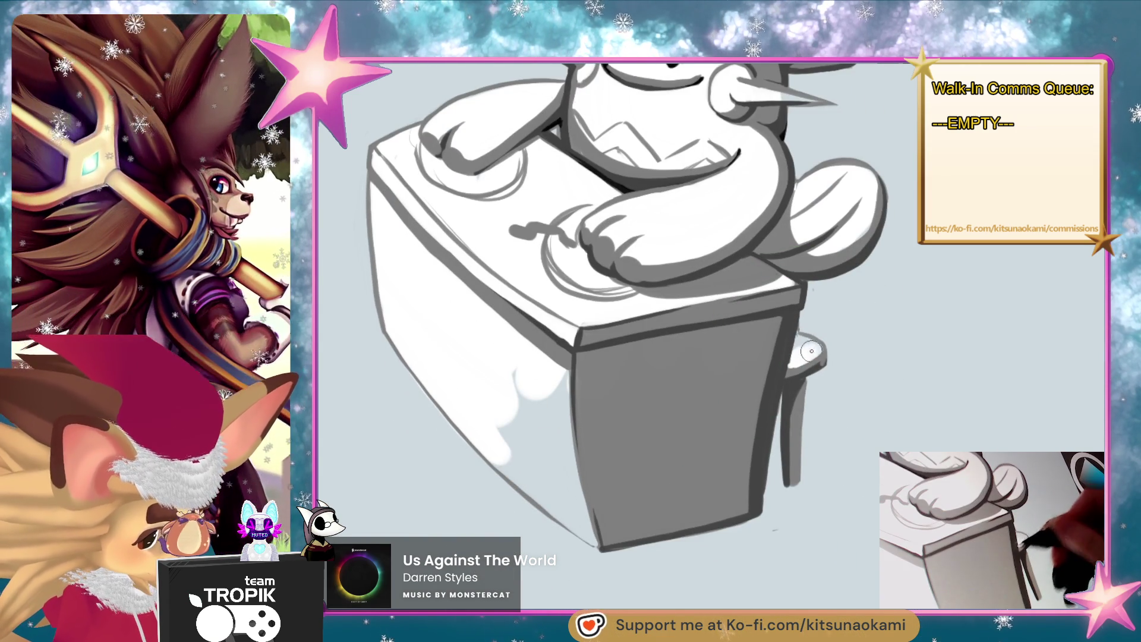
mouse_move(571, 357)
mouse_down()
mouse_move(510, 344)
mouse_move(536, 452)
mouse_move(528, 466)
mouse_move(504, 465)
mouse_up()
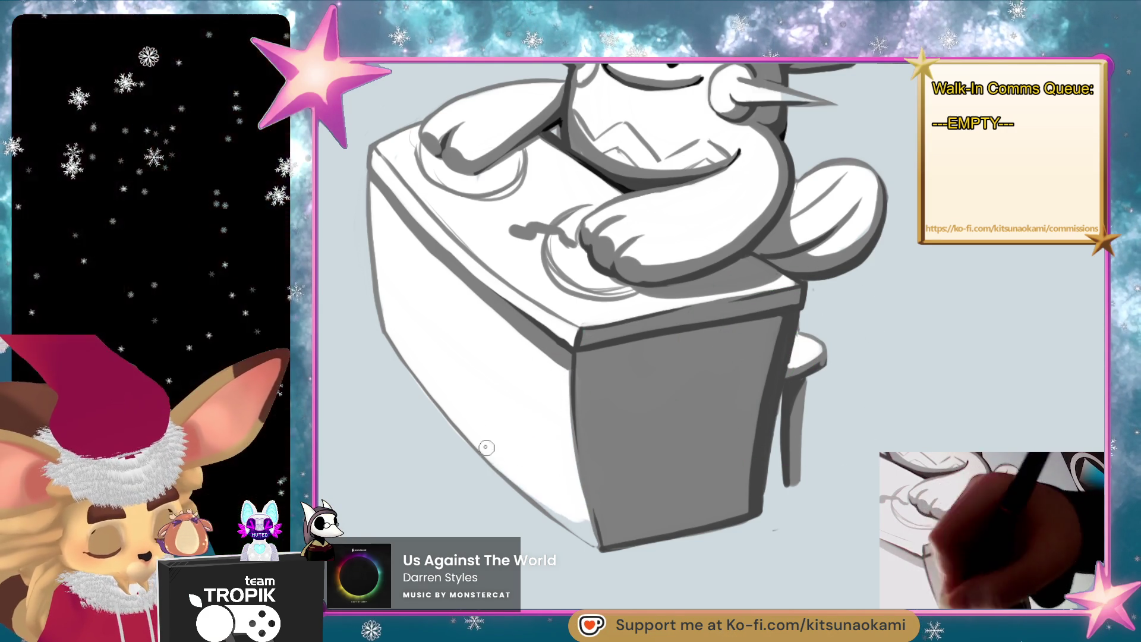
key(e)
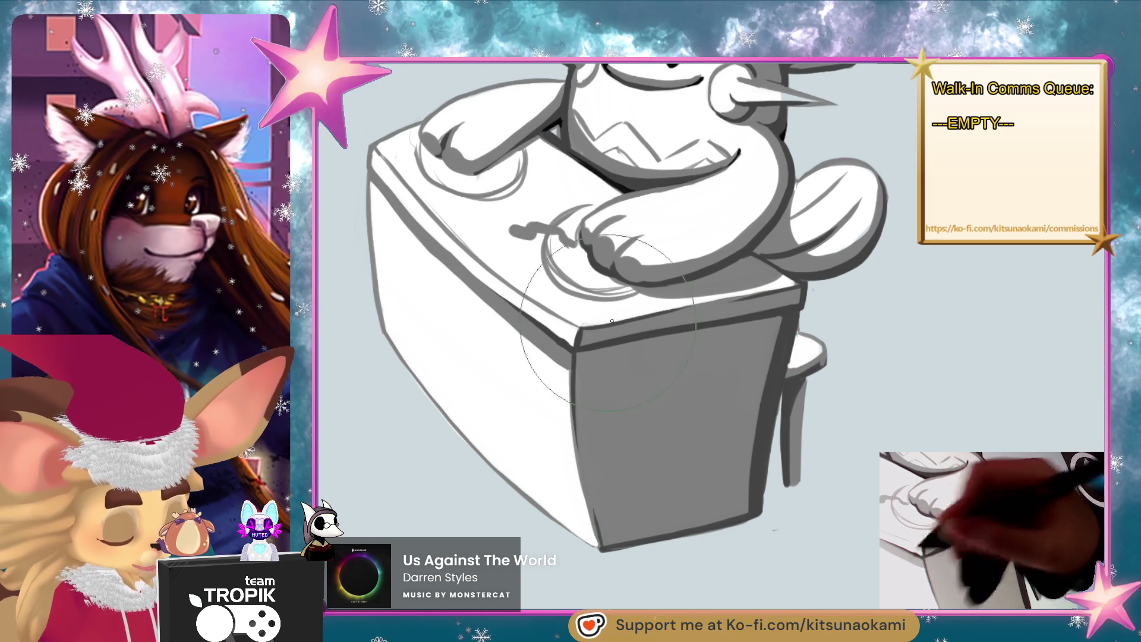
scroll(598, 328, down, 5)
scroll(806, 424, up, 4)
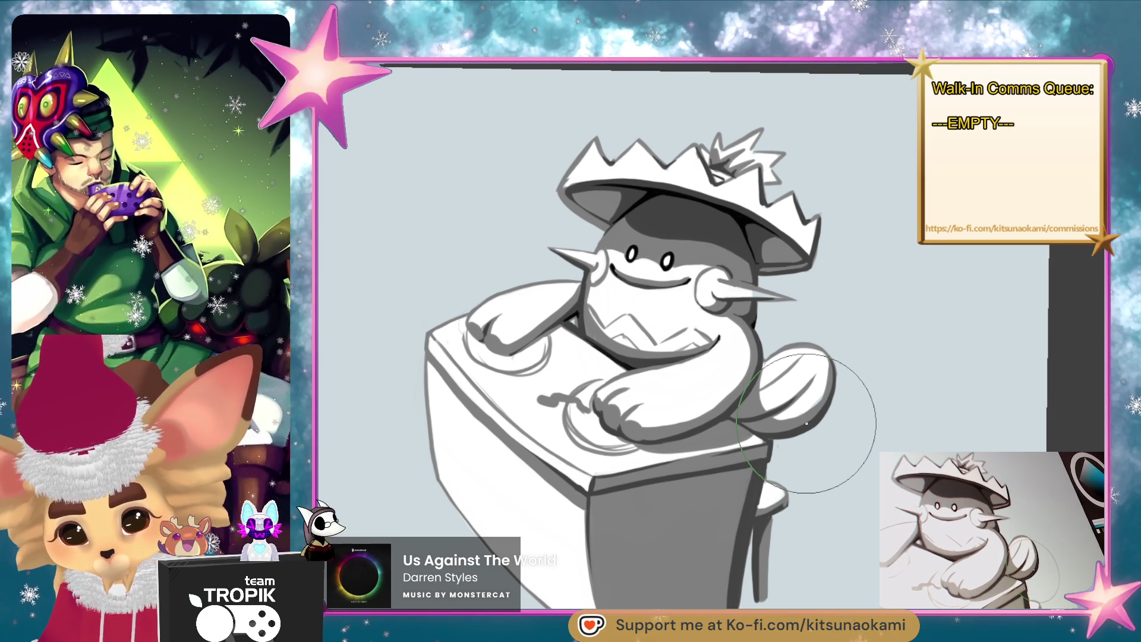
mouse_move(687, 449)
mouse_down()
mouse_move(683, 458)
mouse_move(681, 440)
mouse_up()
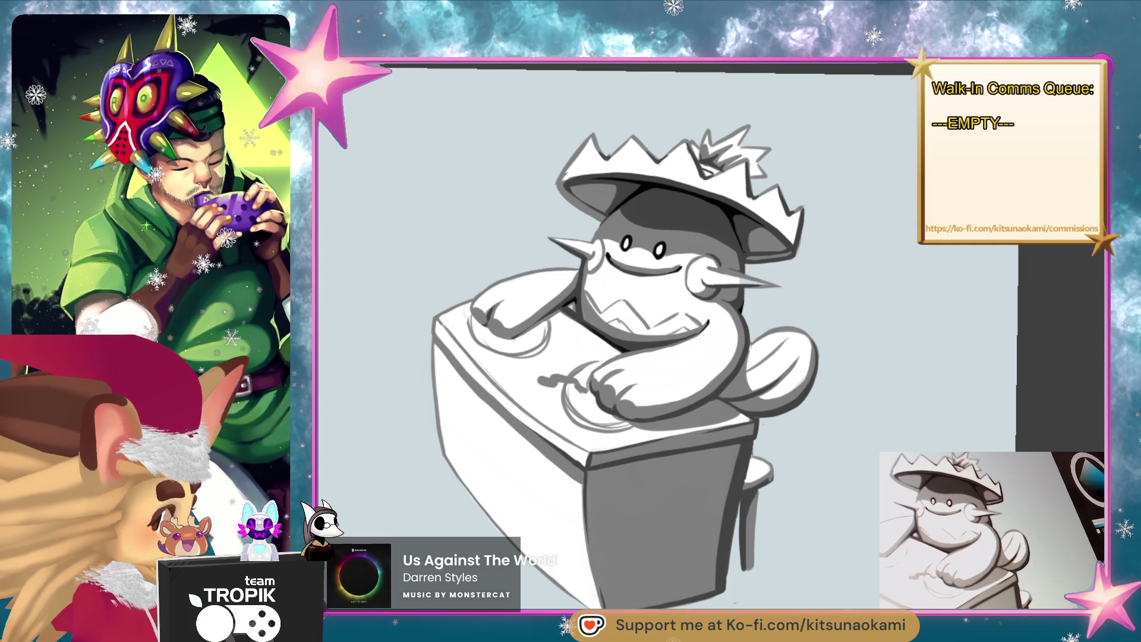
drag(876, 502, 900, 525)
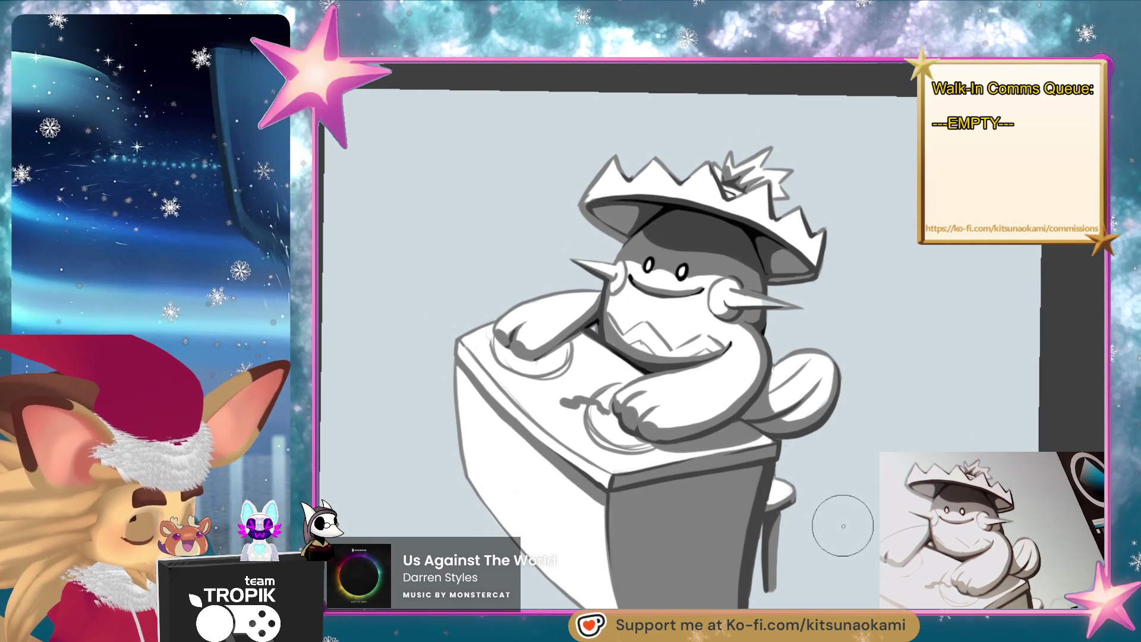
scroll(693, 255, up, 6)
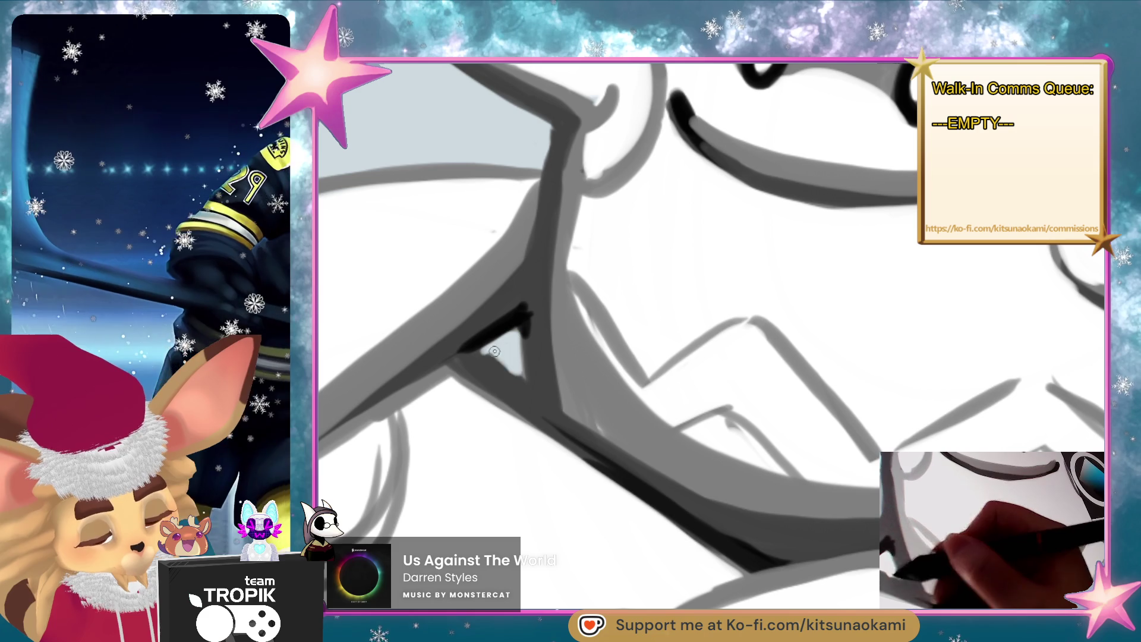
- Lighten the small shaded triangle below the dark line, then frame the hat brim
drag(493, 363, 521, 336)
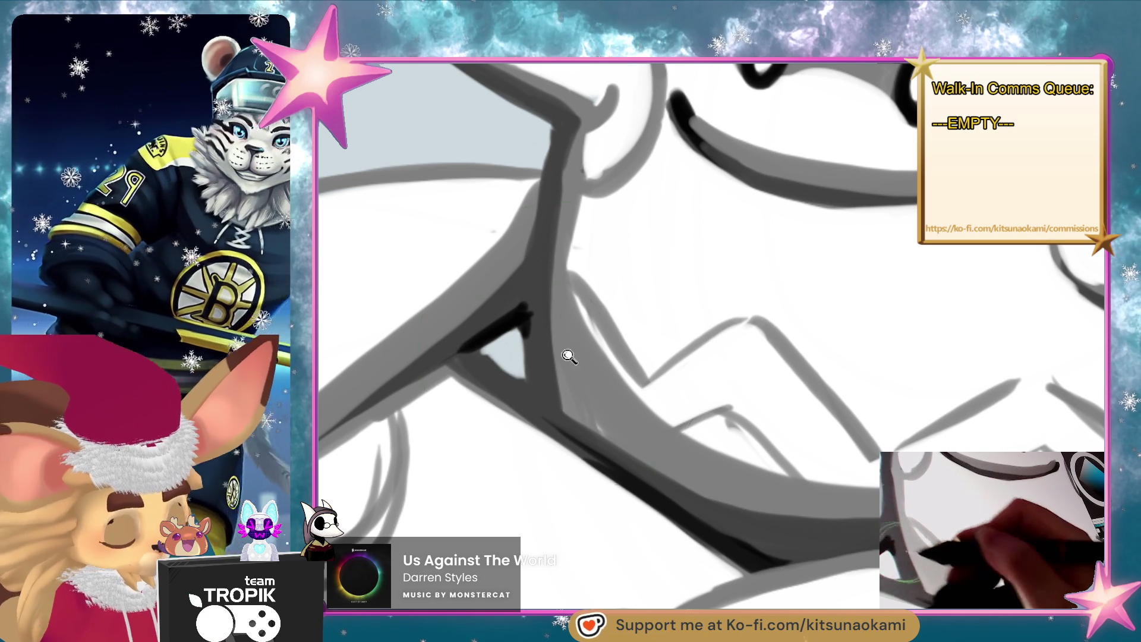
scroll(567, 352, down, 5)
scroll(790, 484, up, 2)
scroll(748, 393, up, 4)
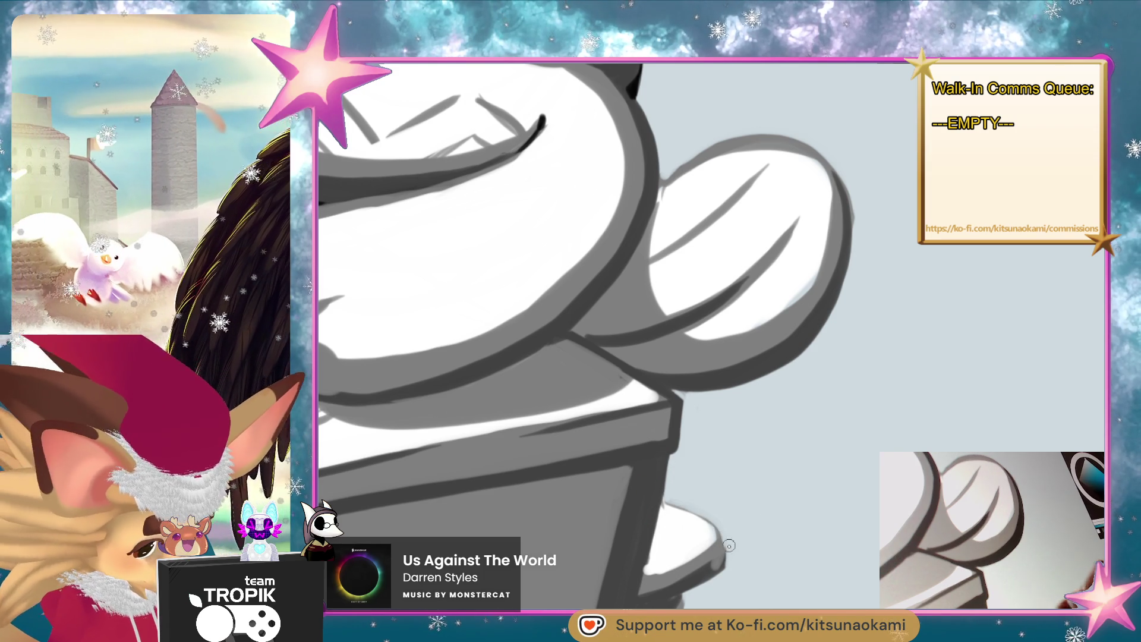
scroll(759, 502, down, 5)
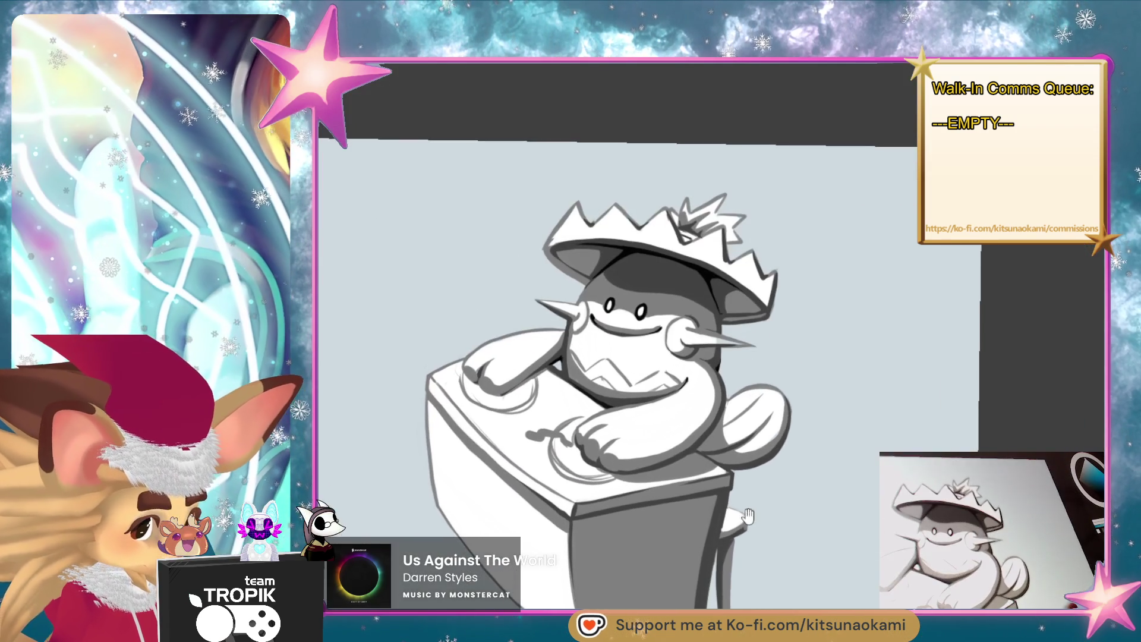
drag(748, 516, 737, 562)
scroll(803, 214, up, 4)
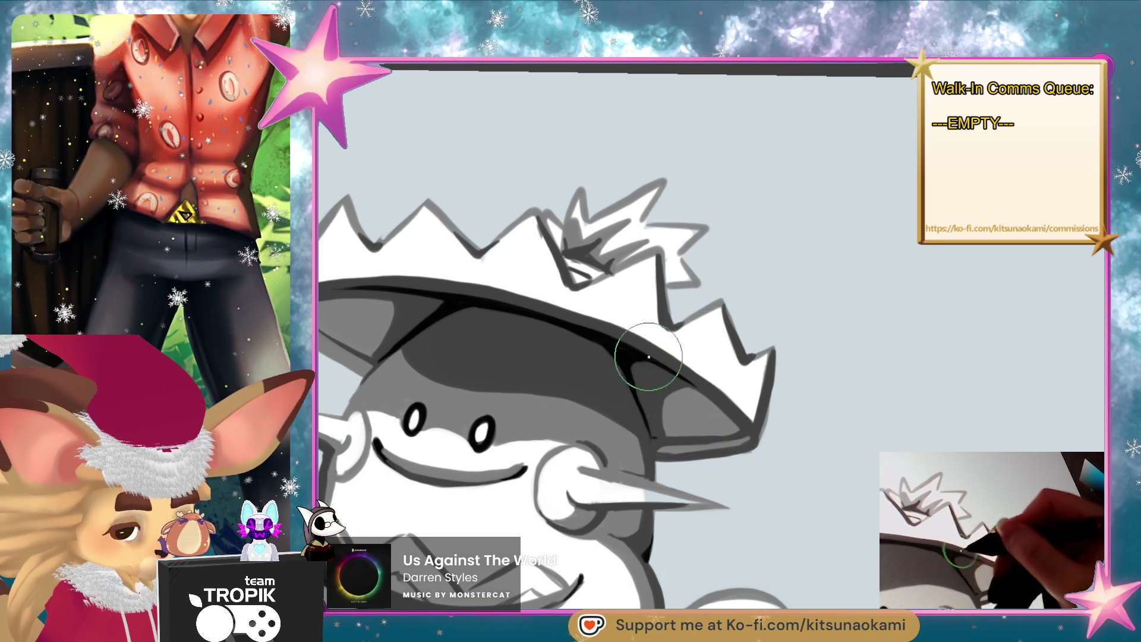
drag(598, 309, 663, 326)
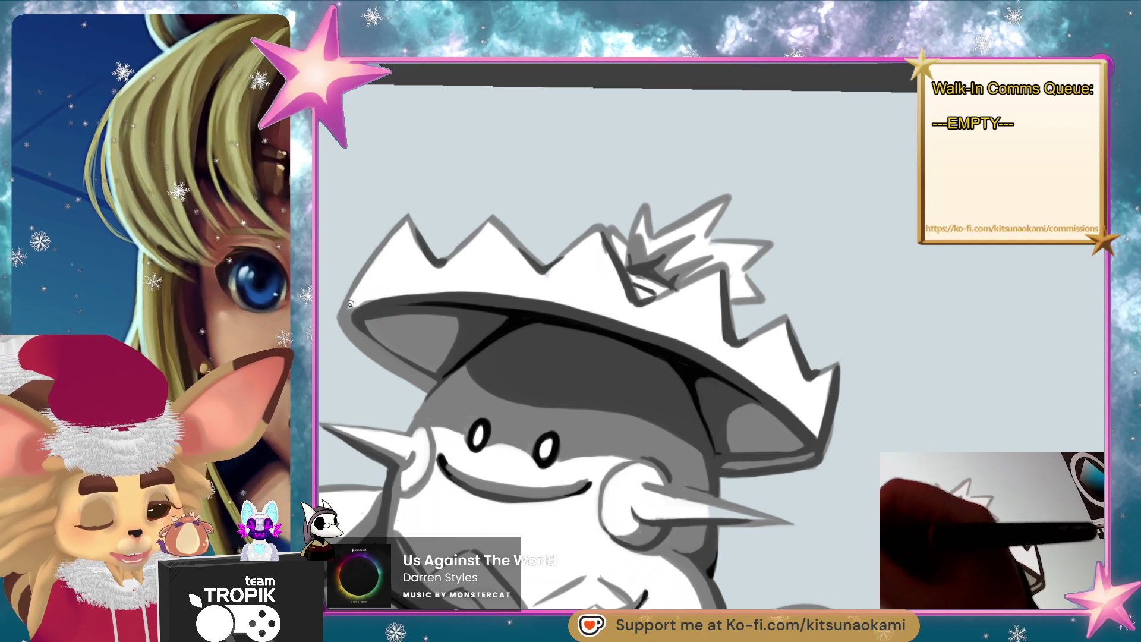
scroll(892, 395, down, 5)
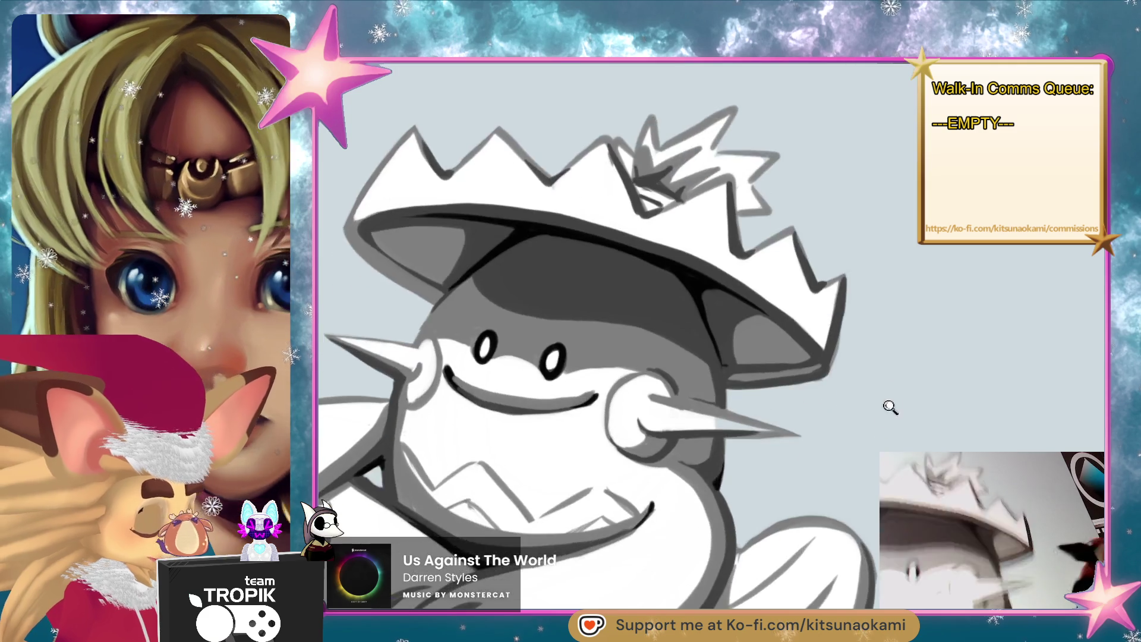
scroll(852, 501, up, 3)
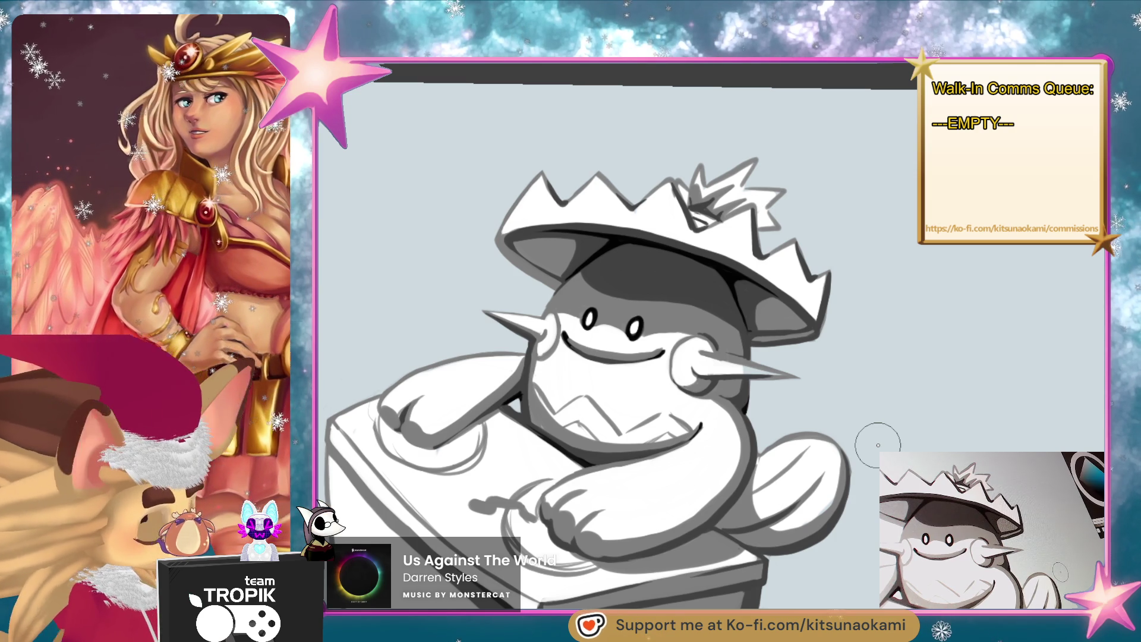
- Eyedrop a grey from the arm's shading and soften the shading on the arm and paw
drag(734, 514, 778, 412)
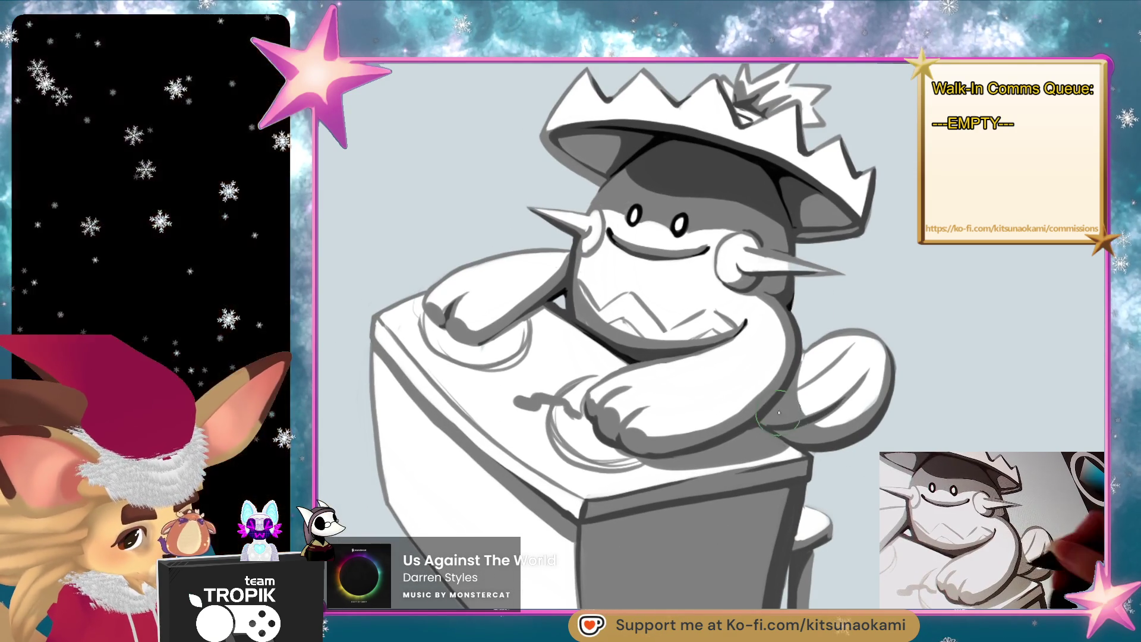
scroll(778, 412, up, 3)
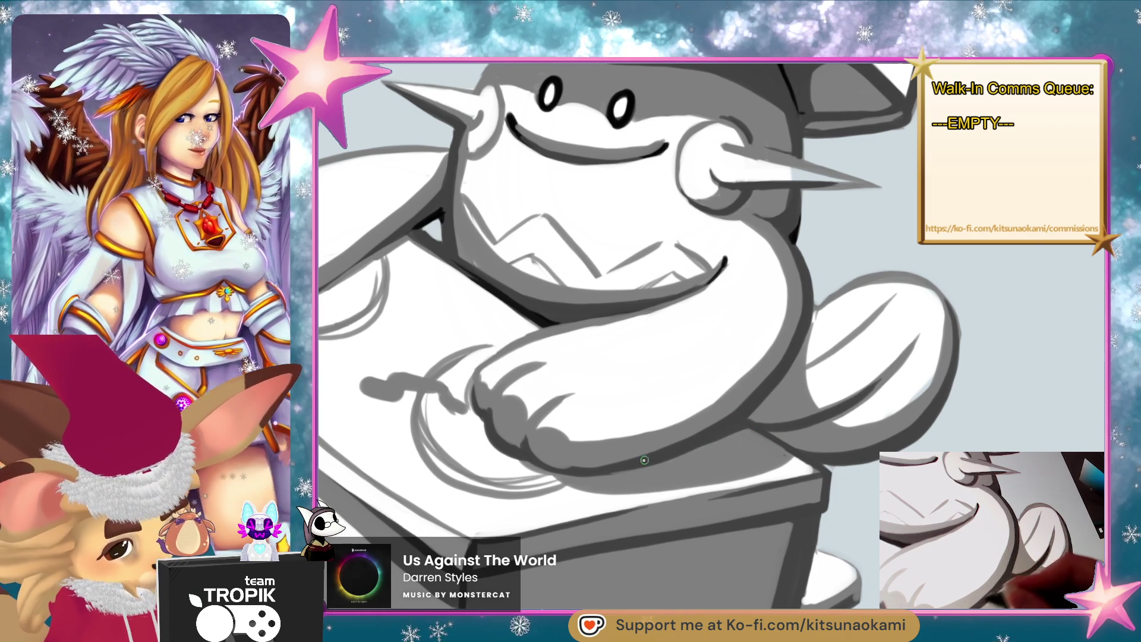
drag(774, 412, 847, 445)
alt+click(585, 389)
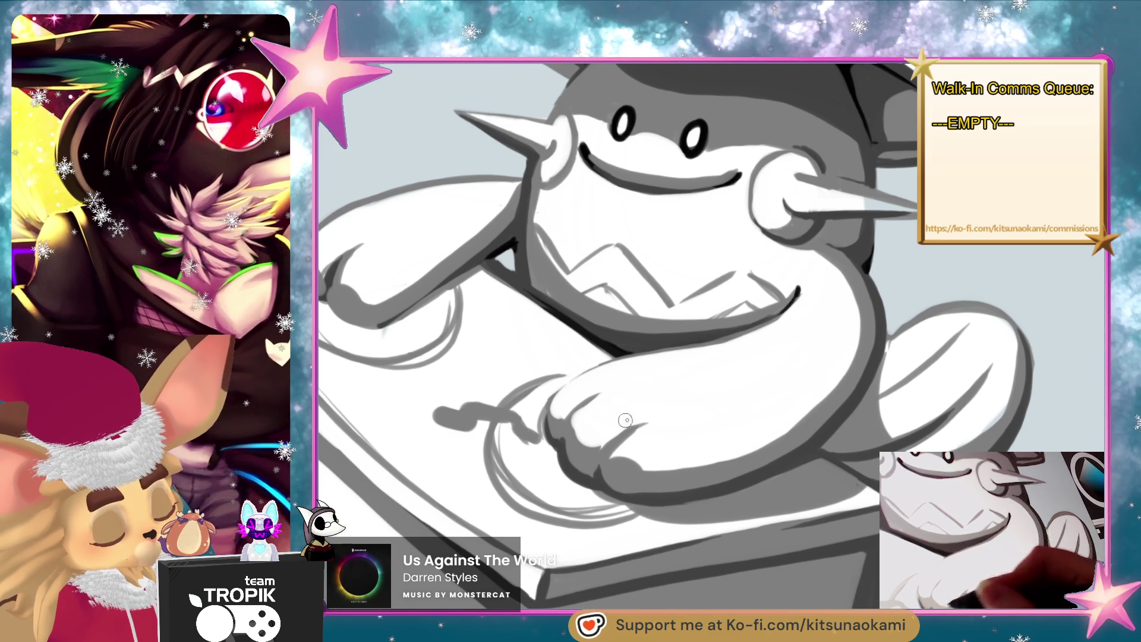
drag(741, 428, 849, 526)
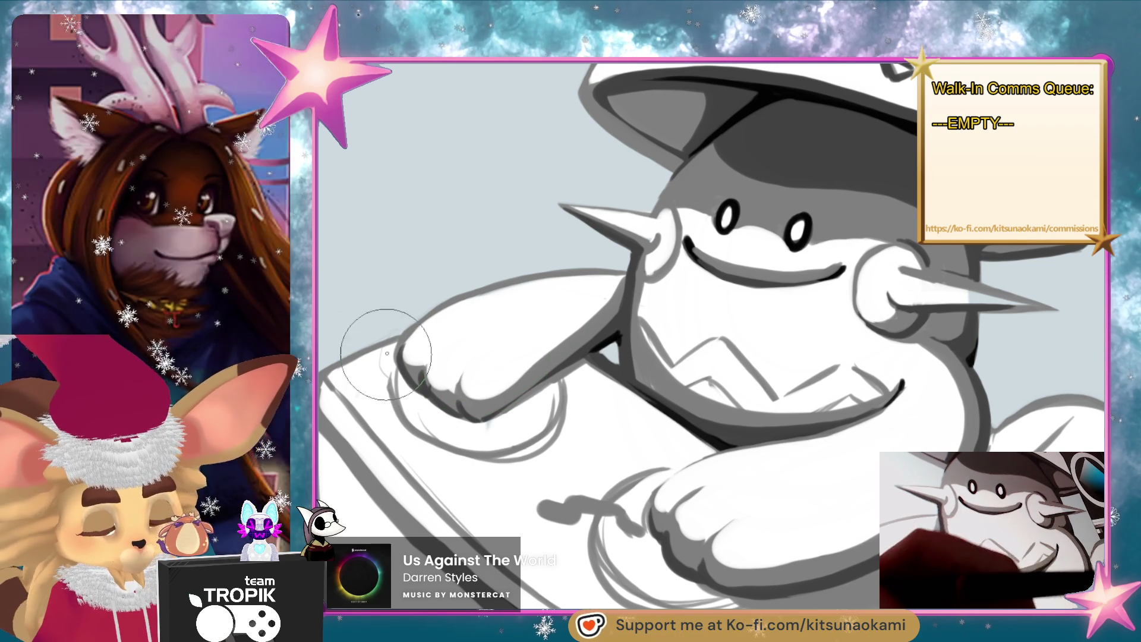
drag(408, 443, 436, 438)
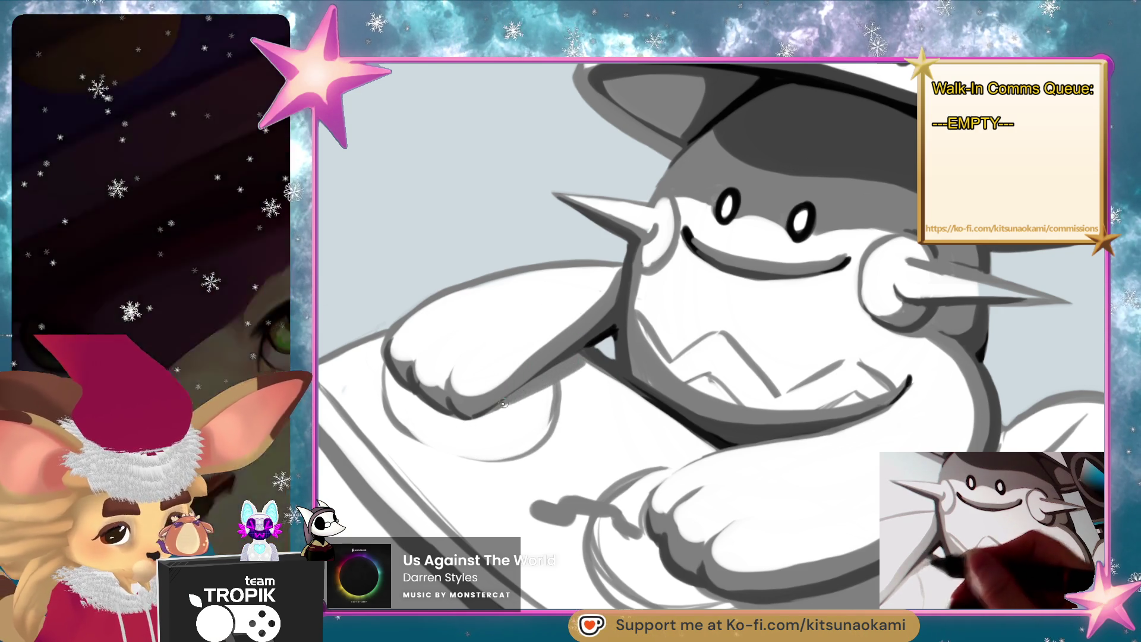
key(ctrl+0)
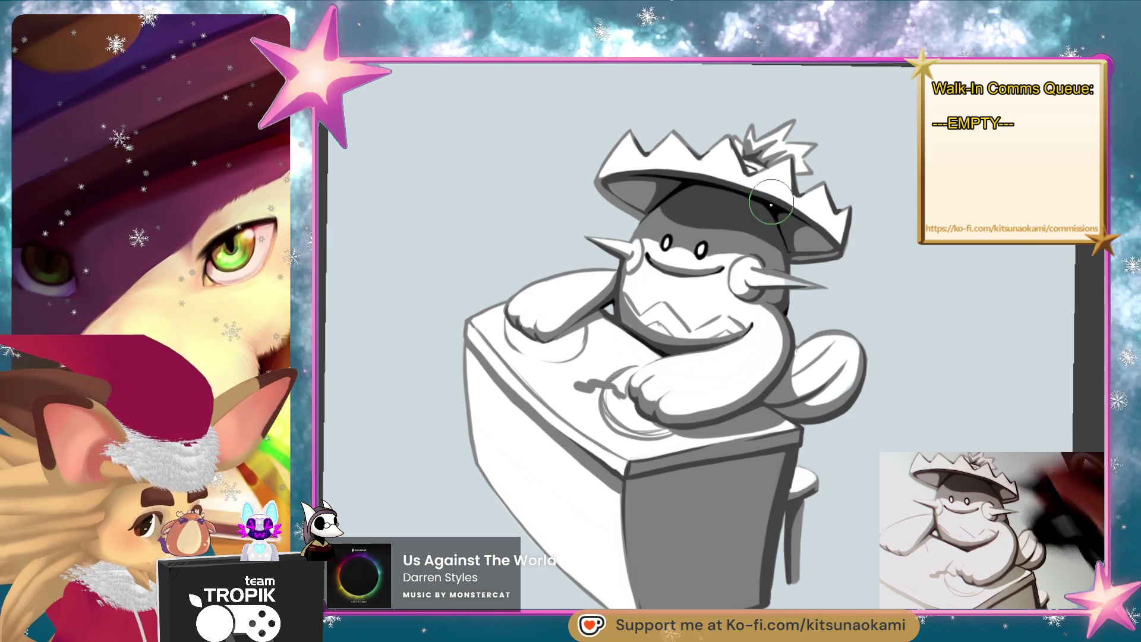
- Zoom in on the creature's face and rotate the canvas to show the horns
drag(813, 285, 768, 289)
click(739, 188)
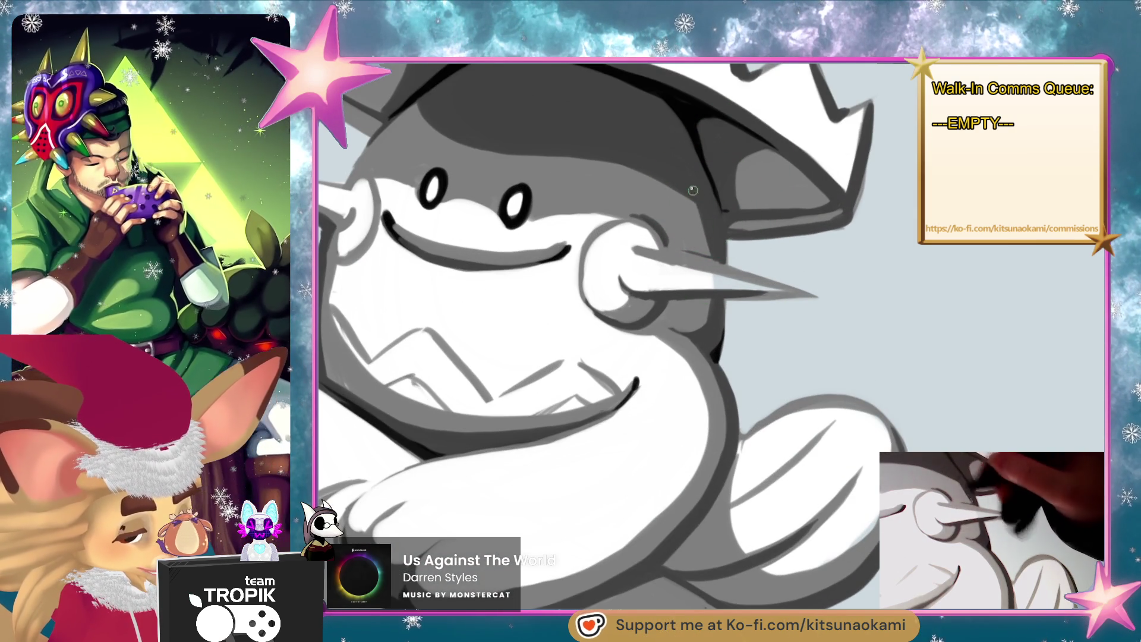
drag(712, 256, 647, 317)
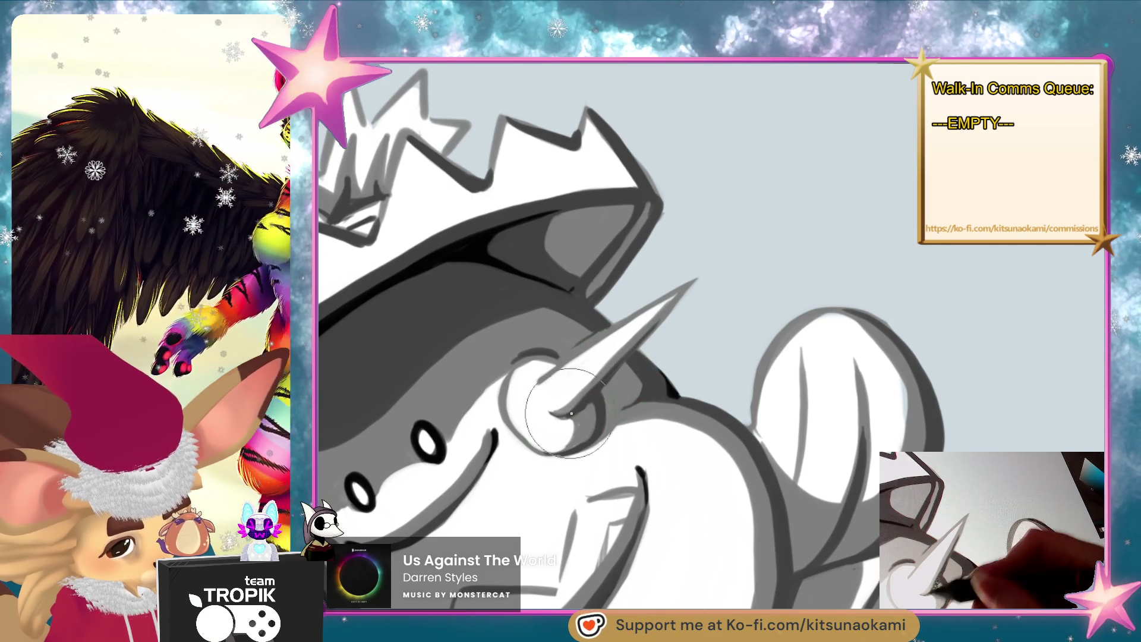
scroll(654, 330, down, 3)
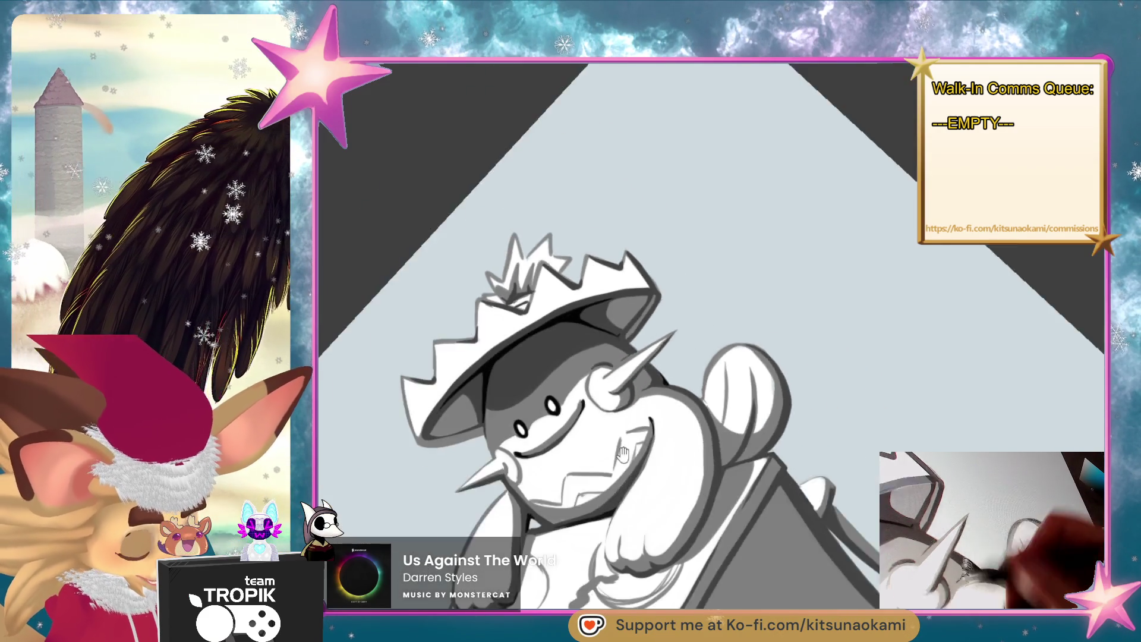
scroll(684, 315, up, 4)
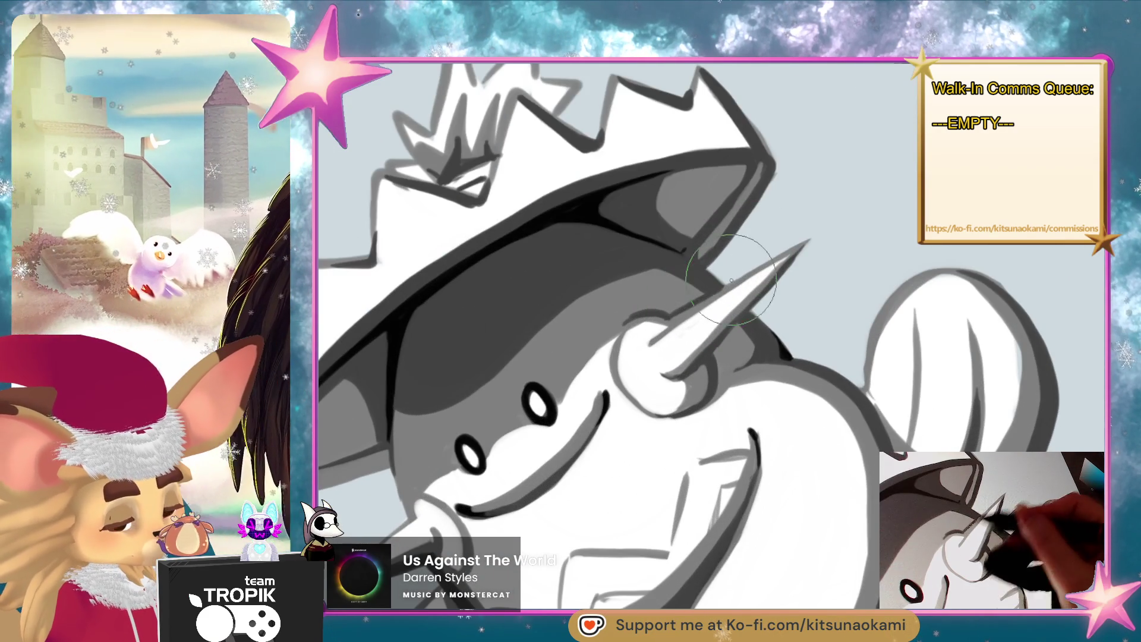
scroll(731, 279, down, 4)
scroll(649, 155, up, 5)
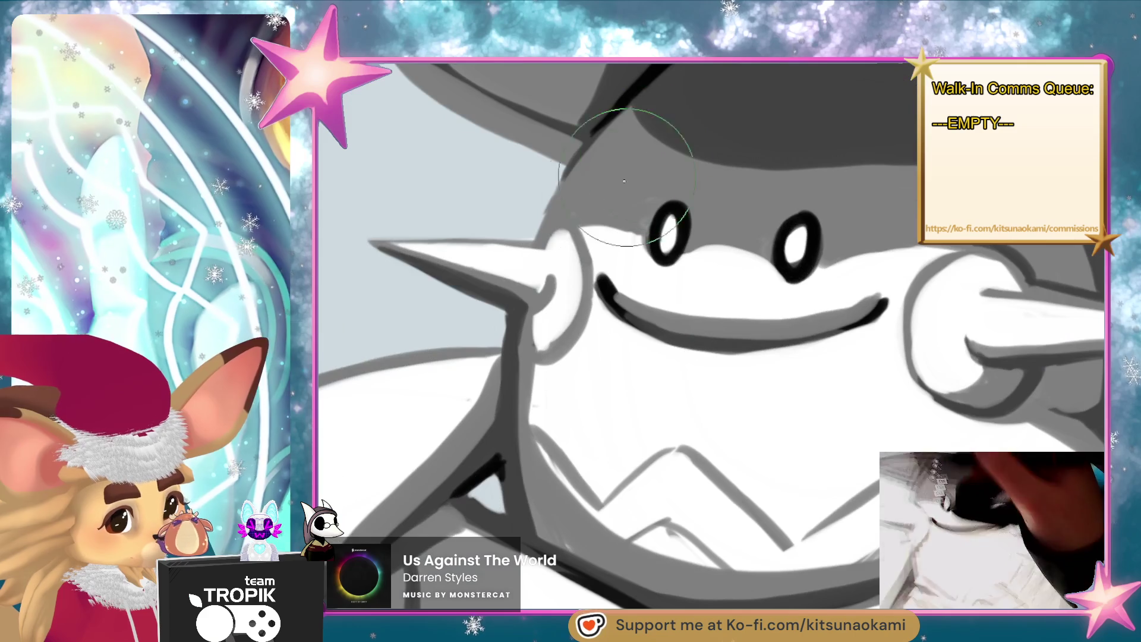
scroll(649, 155, down, 2)
drag(650, 154, 578, 205)
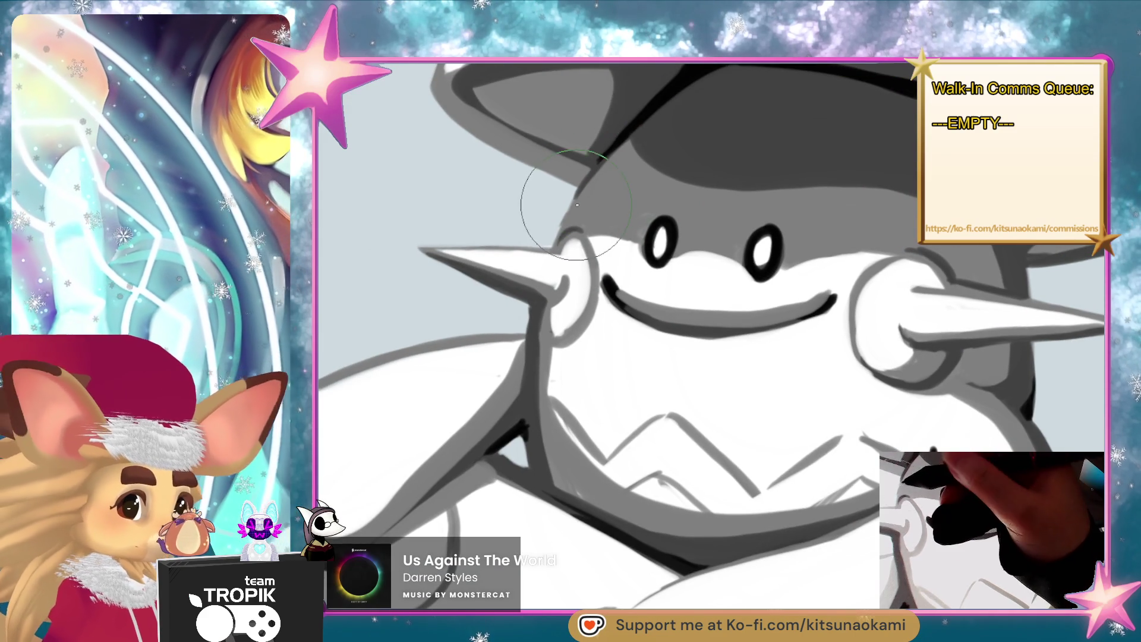
scroll(658, 323, down, 4)
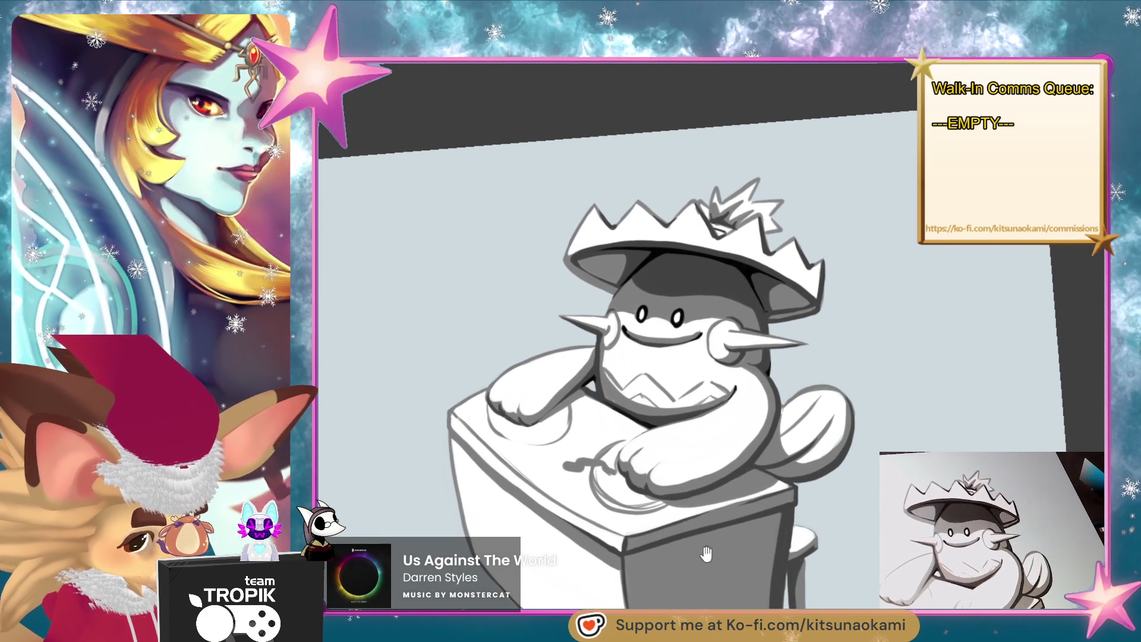
- Shade the left horn and eye area, switching between a larger and smaller brush
drag(708, 566, 666, 452)
scroll(620, 233, up, 5)
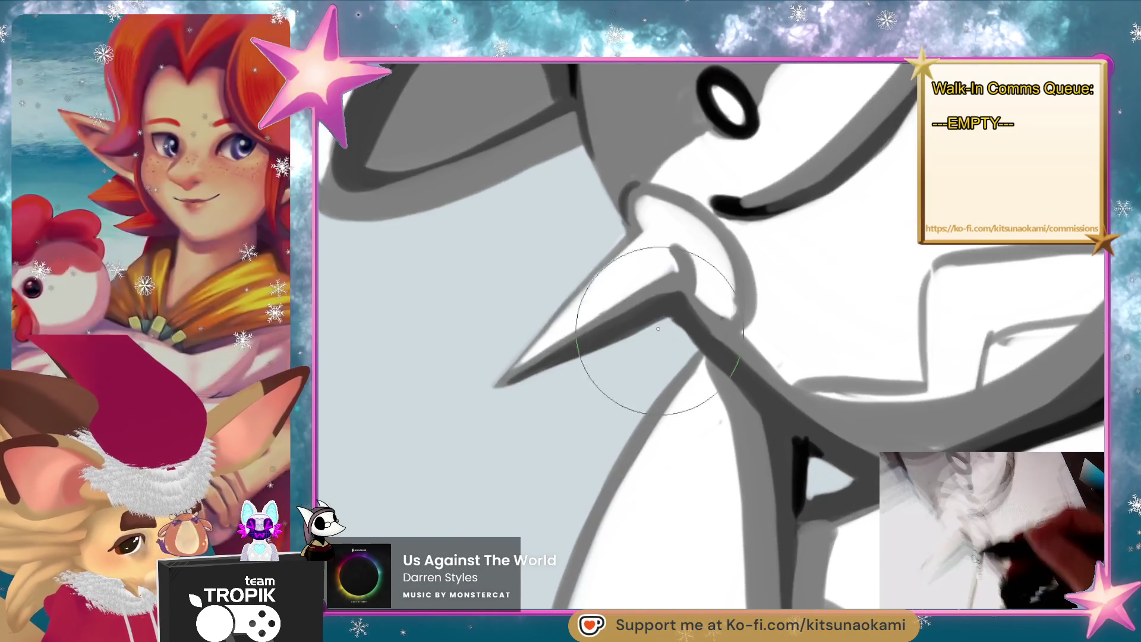
key(bracketright)
key(bracketright)
key(bracketright)
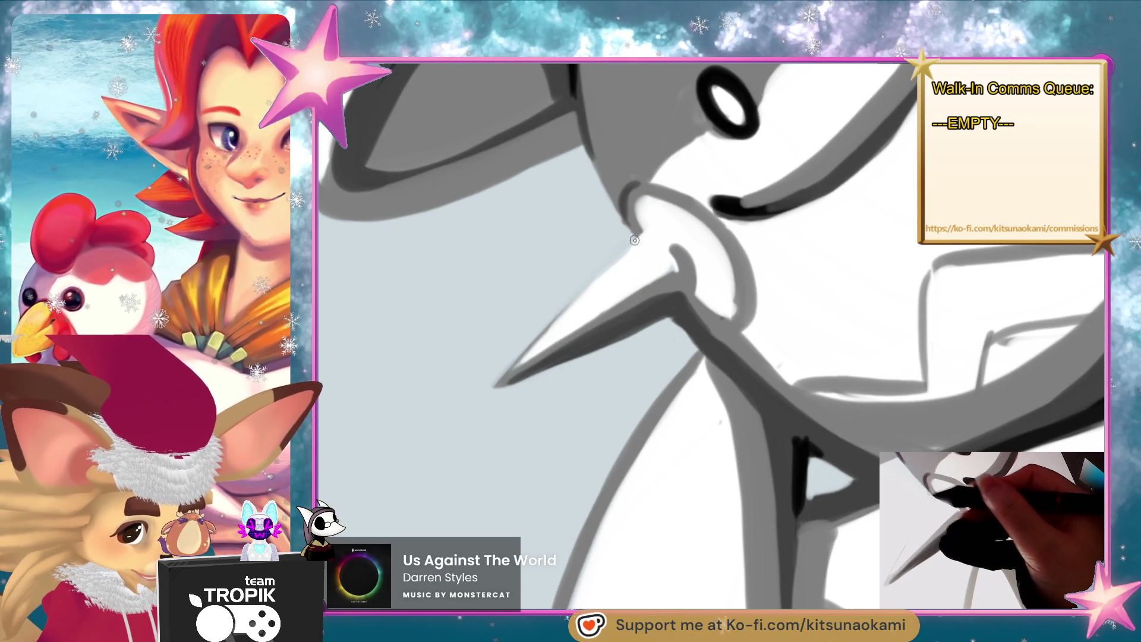
mouse_move(649, 326)
mouse_down()
mouse_move(535, 440)
mouse_move(586, 408)
mouse_up()
key(bracketleft)
key(bracketleft)
key(bracketleft)
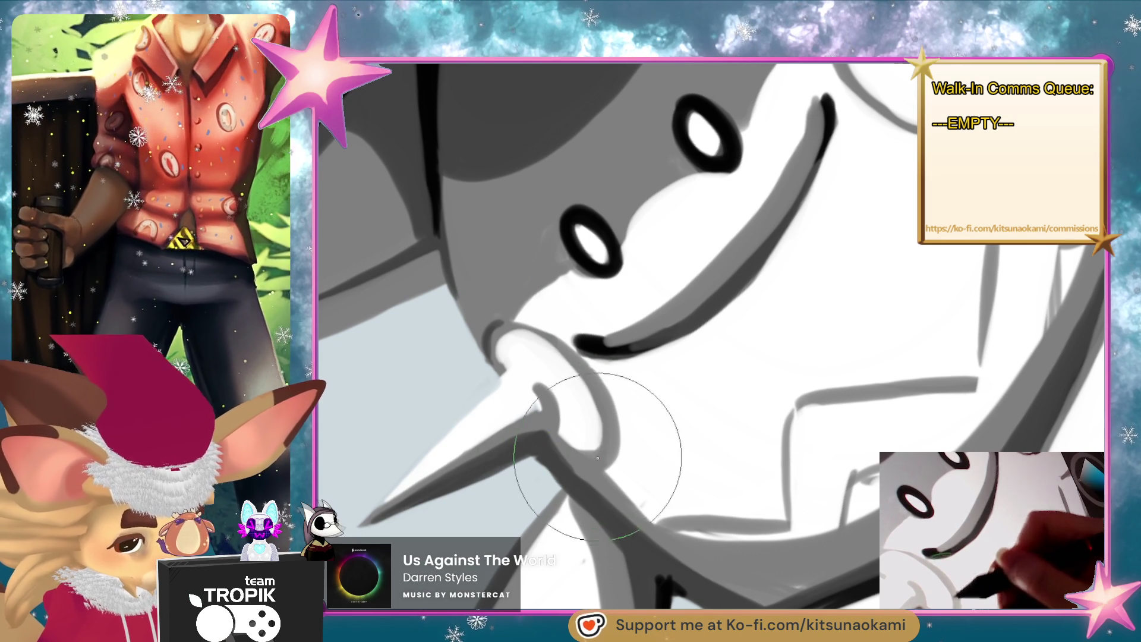
scroll(672, 485, down, 2)
key(ctrl+0)
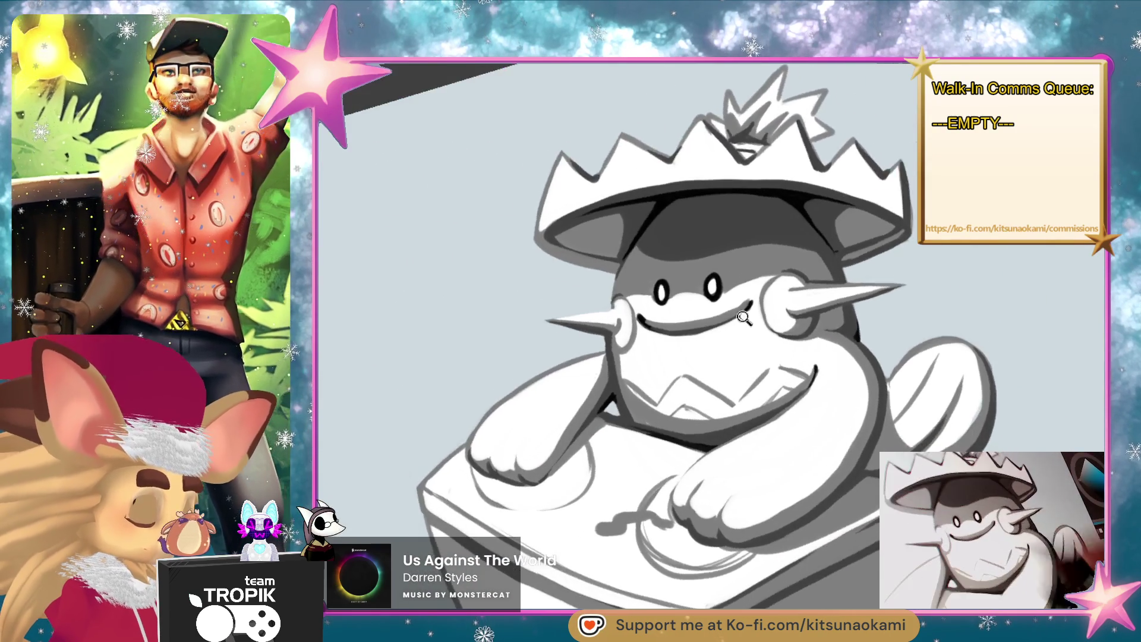
scroll(750, 267, up, 5)
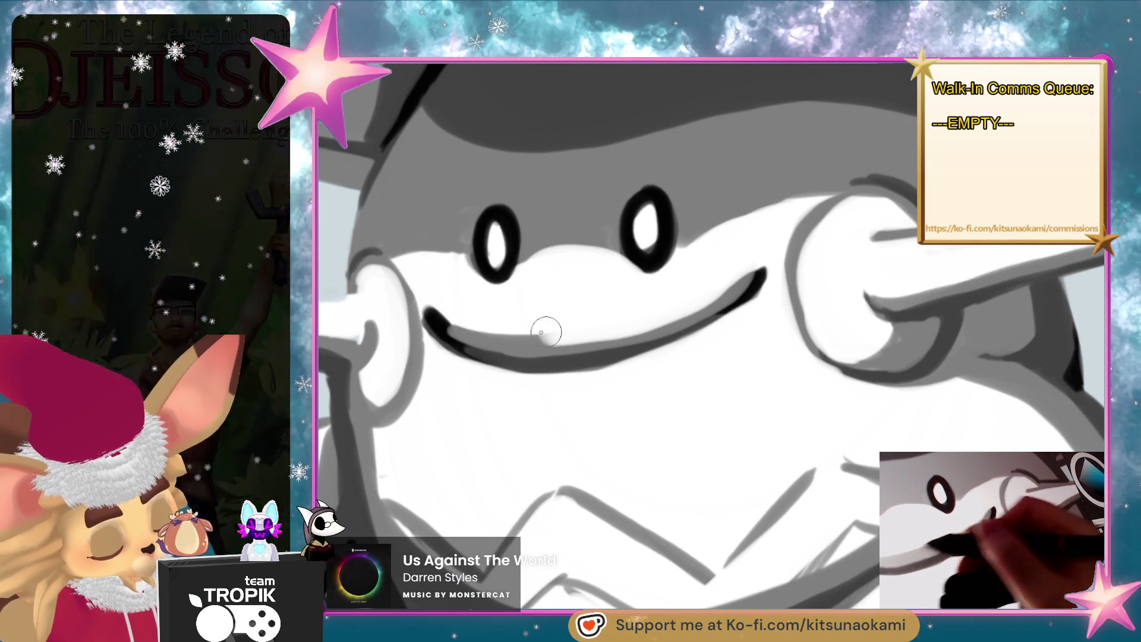
scroll(742, 405, down, 5)
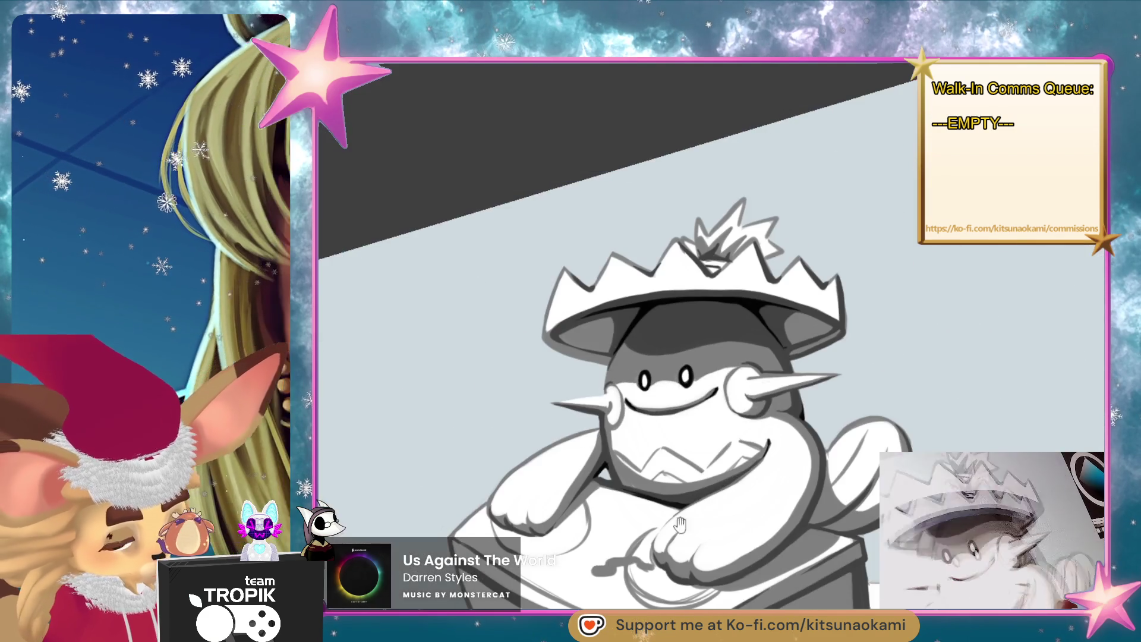
scroll(767, 253, up, 2)
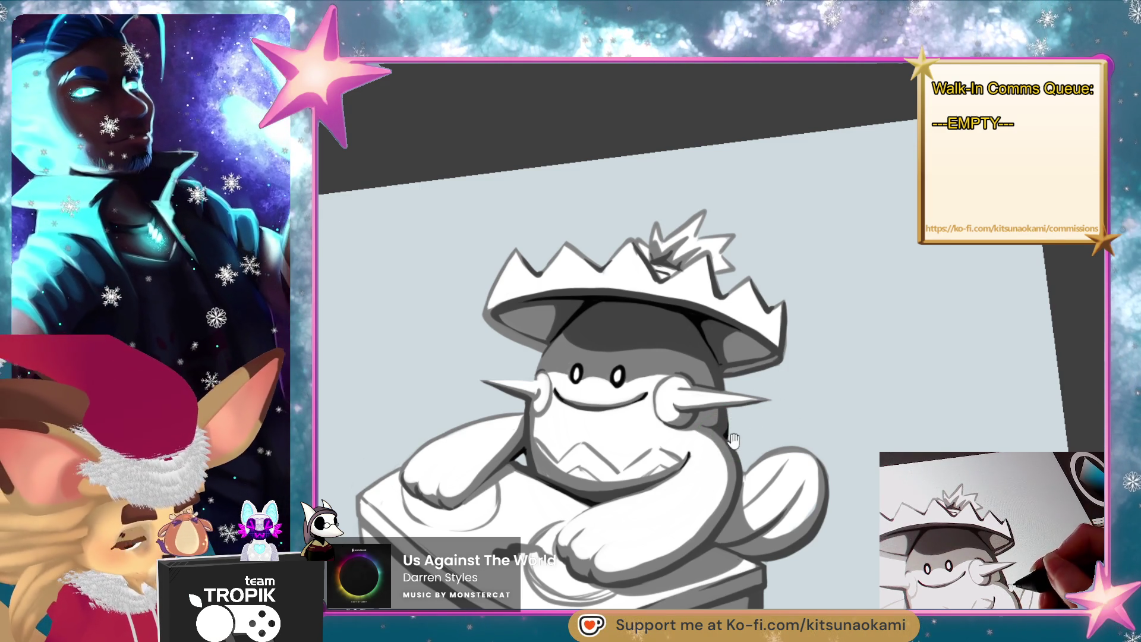
key(5)
key(ctrl+plus)
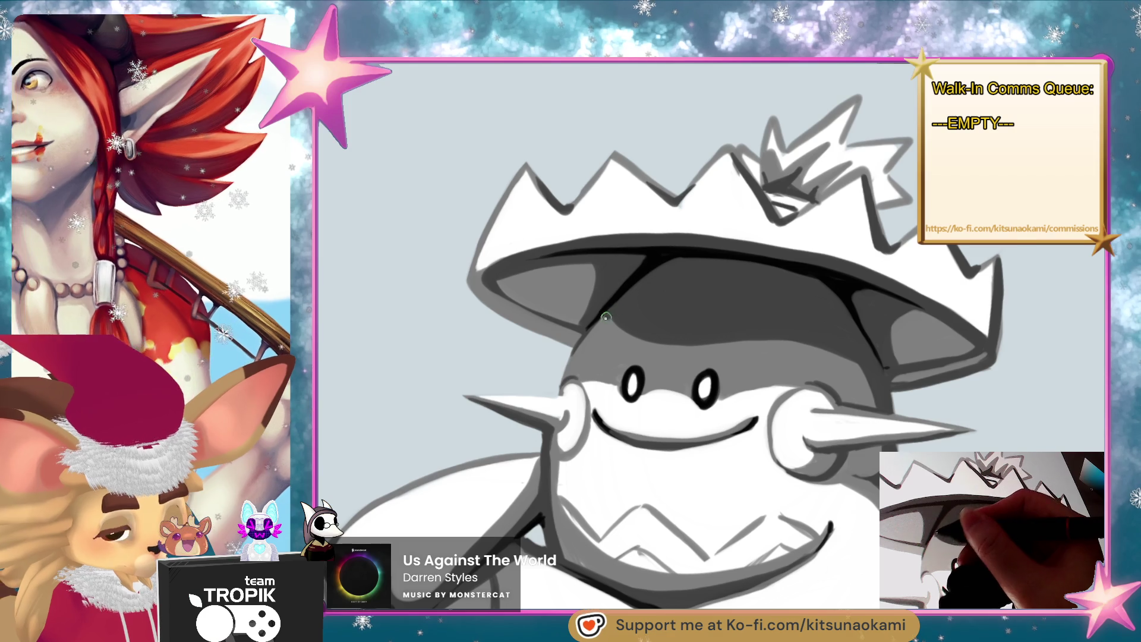
mouse_move(607, 316)
mouse_down()
mouse_move(645, 333)
mouse_move(771, 329)
mouse_up()
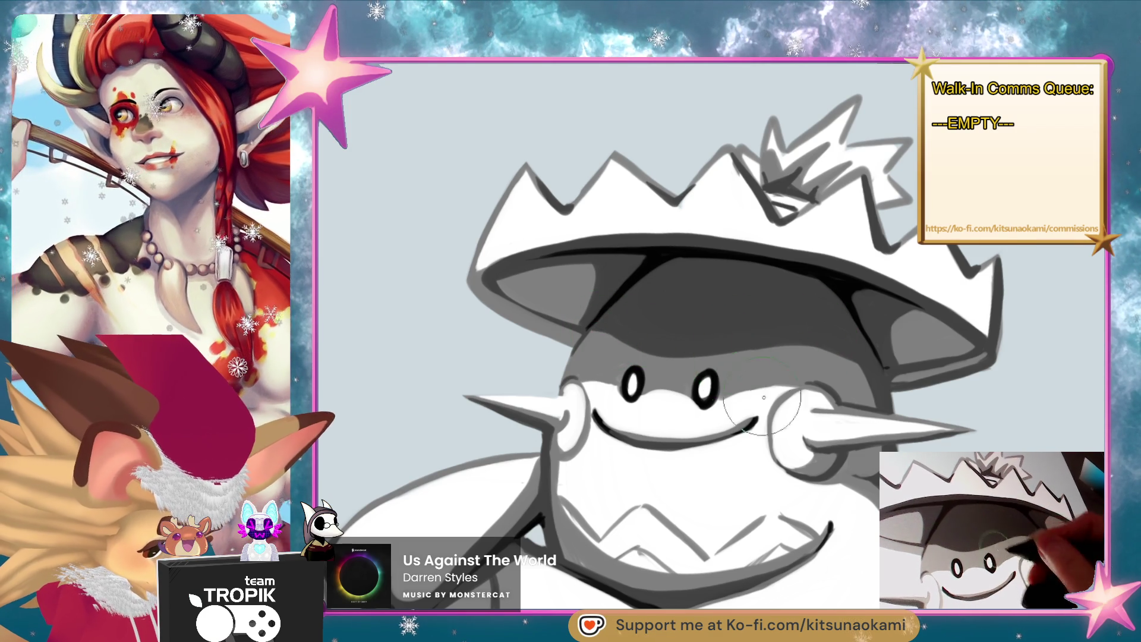
key(ctrl+minus)
mouse_move(752, 389)
mouse_down()
mouse_move(713, 356)
mouse_move(743, 383)
mouse_up()
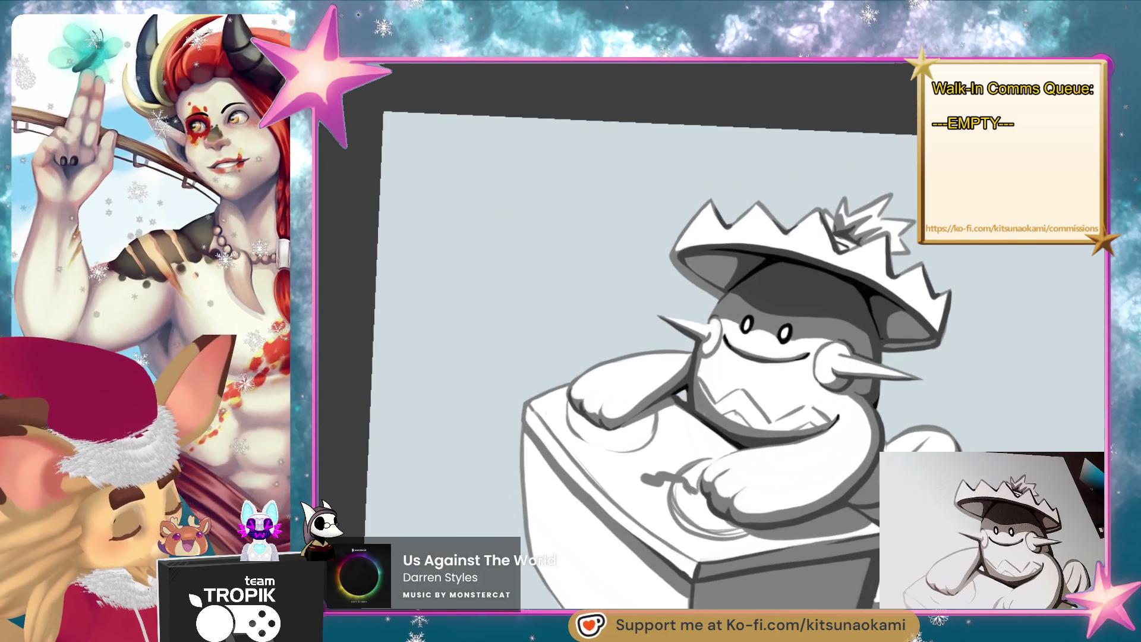
key(5)
key(ctrl+plus)
key(ctrl+plus)
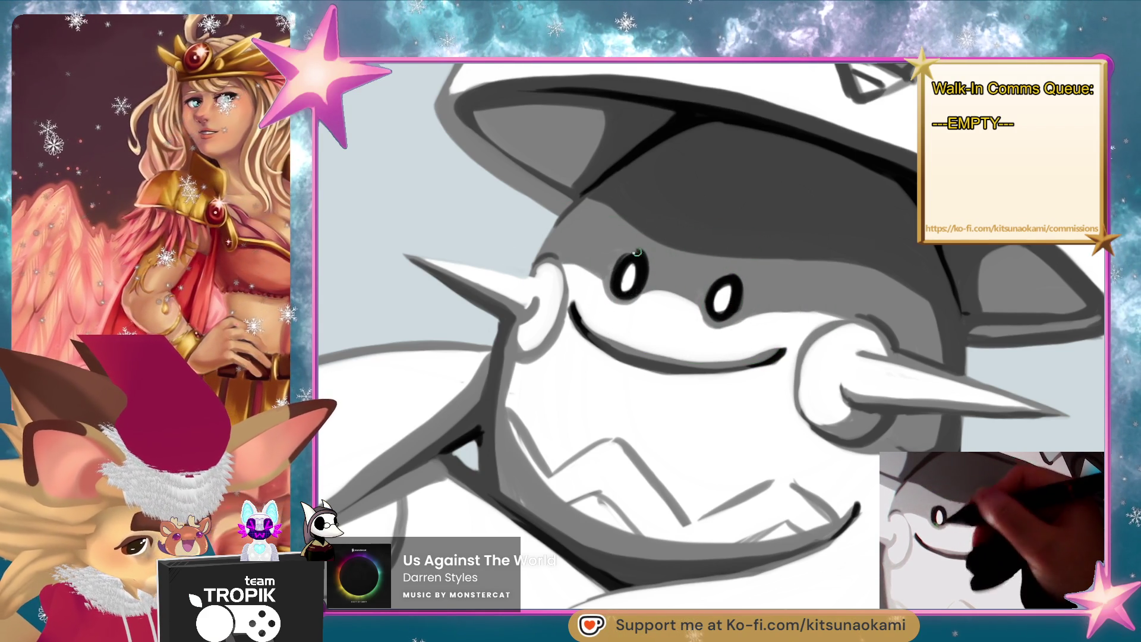
key(ctrl+0)
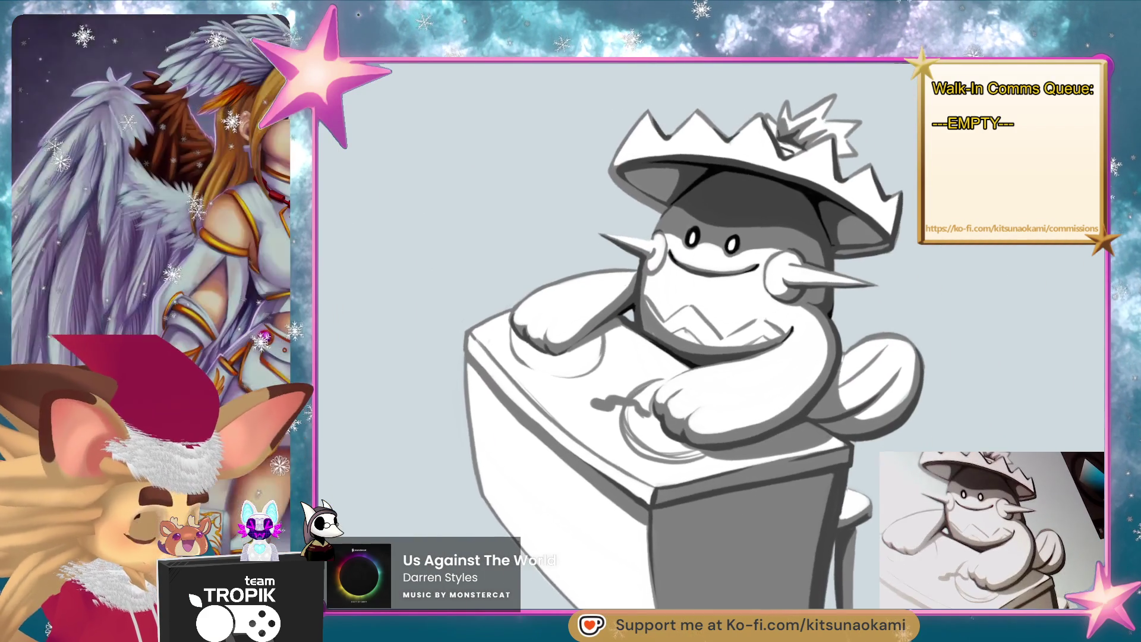
drag(912, 482, 847, 509)
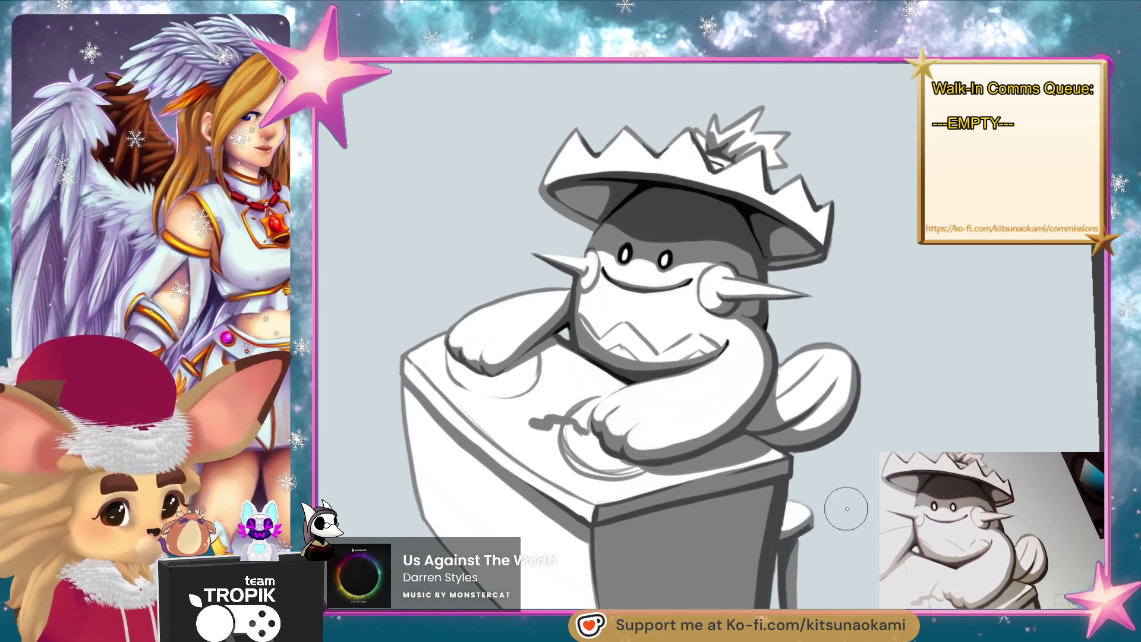
scroll(818, 228, up, 4)
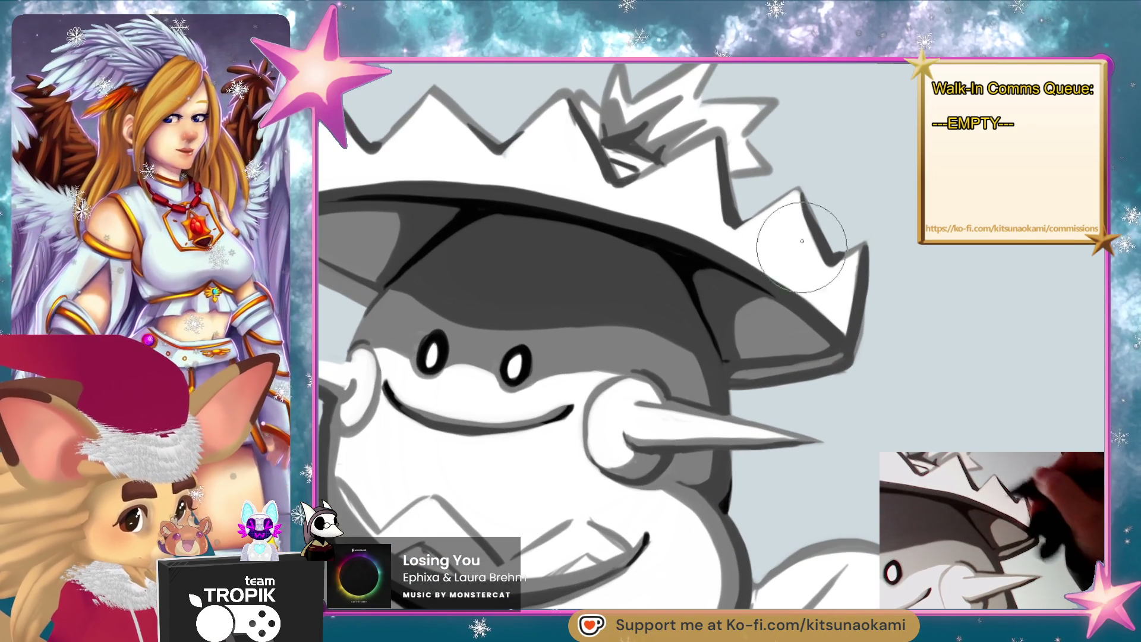
- Eyedrop a grey from the hat and paint light strokes over the spike lines
scroll(801, 211, up, 4)
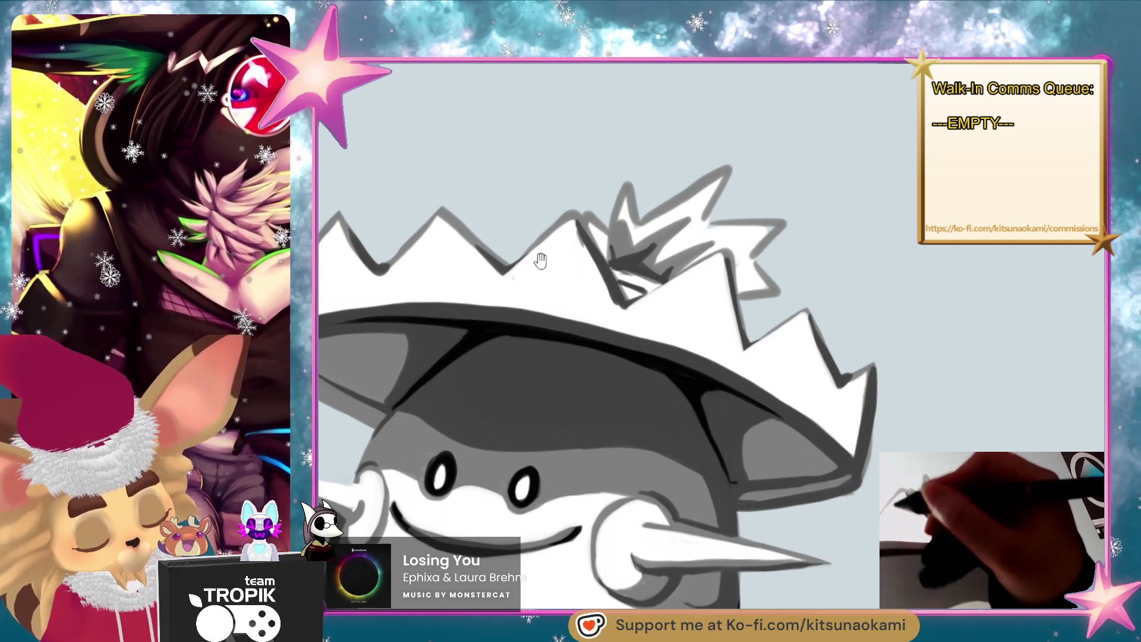
drag(539, 257, 671, 273)
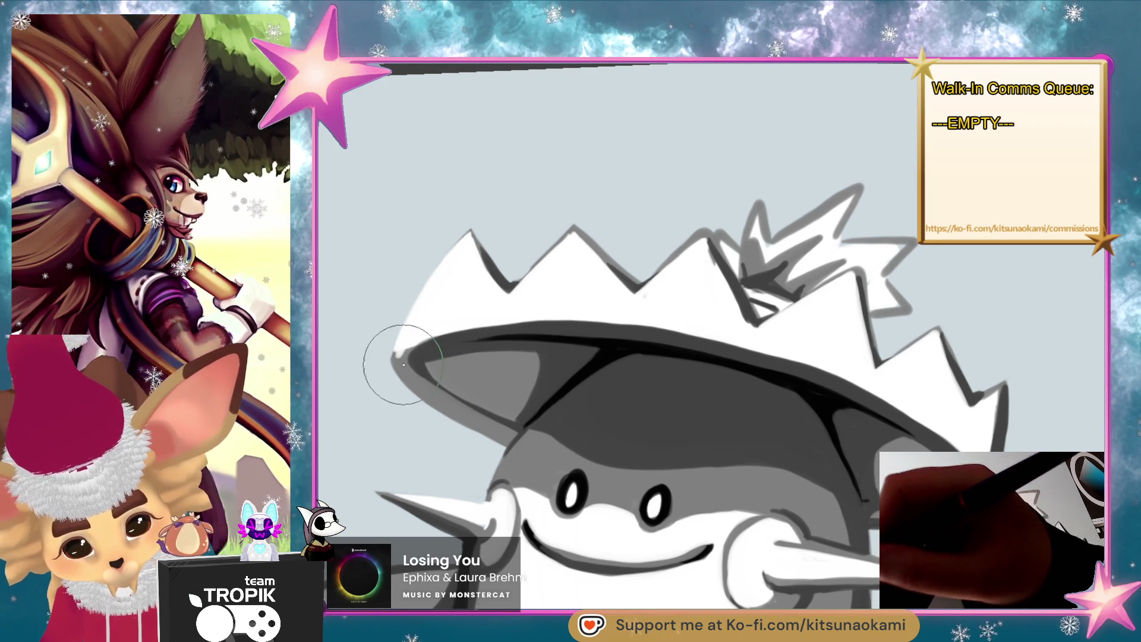
mouse_move(484, 242)
mouse_down()
mouse_move(461, 304)
mouse_move(428, 330)
mouse_move(425, 368)
mouse_move(381, 348)
mouse_up()
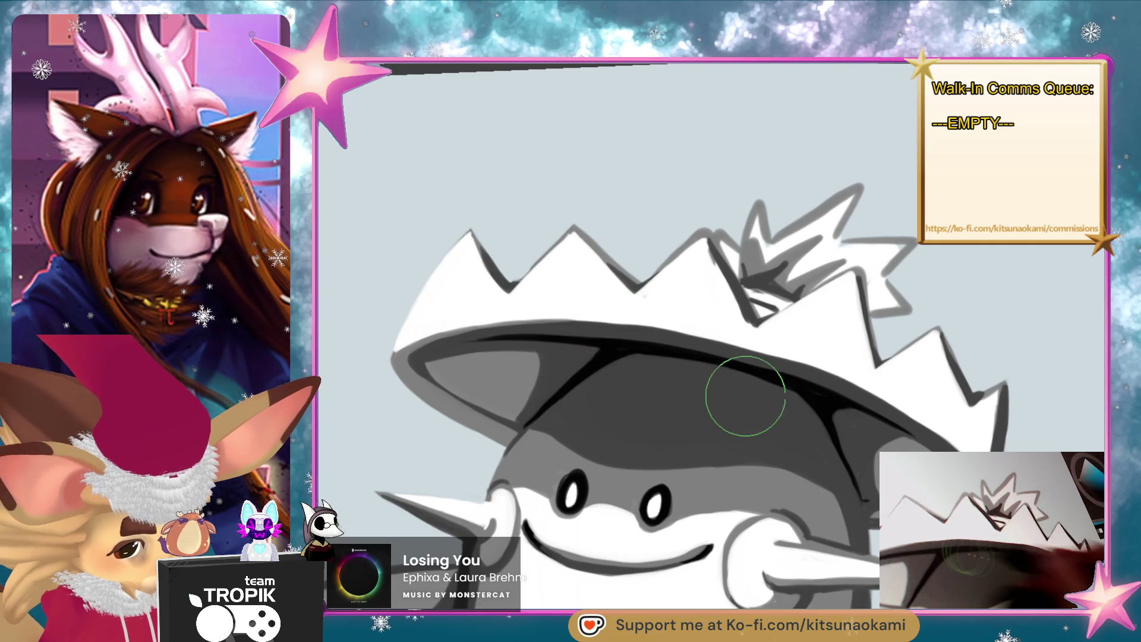
drag(744, 395, 667, 402)
alt+click(705, 332)
mouse_move(644, 293)
mouse_down()
mouse_move(630, 250)
mouse_move(677, 343)
mouse_up()
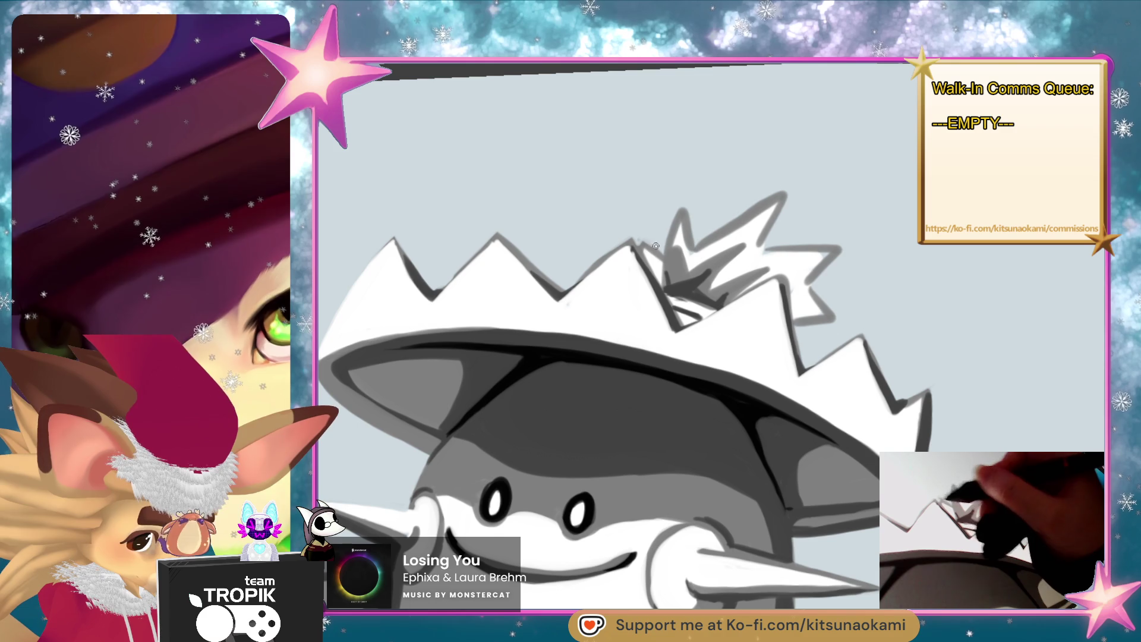
- With a smaller brush, shade the valleys between the left and right hat spikes dark grey
key(bracketleft)
key(bracketleft)
key(bracketleft)
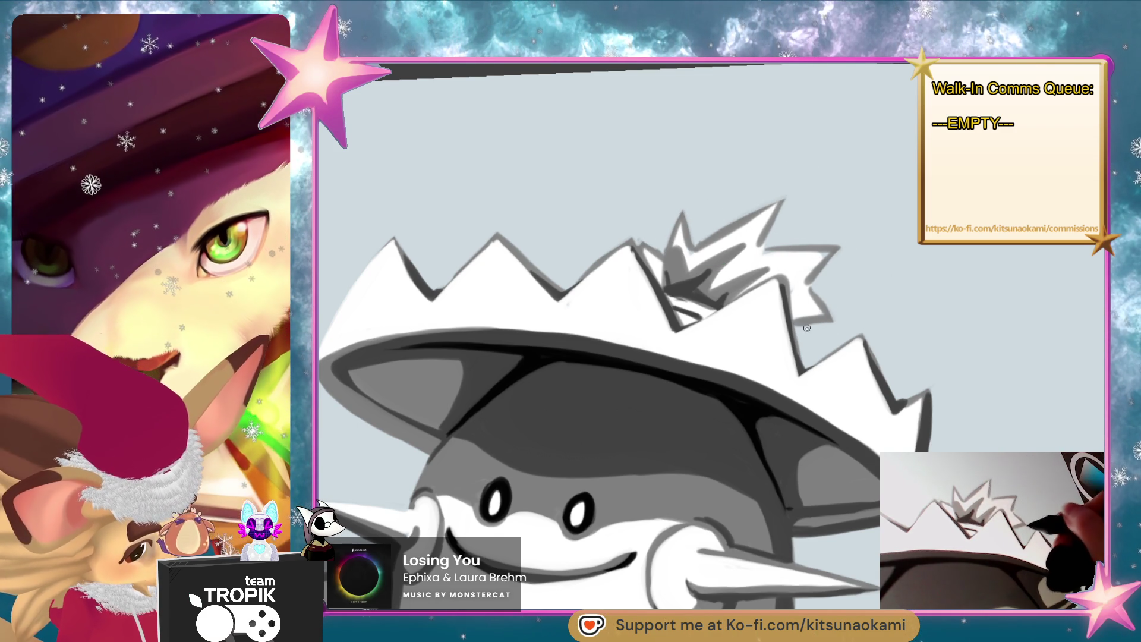
scroll(841, 324, up, 2)
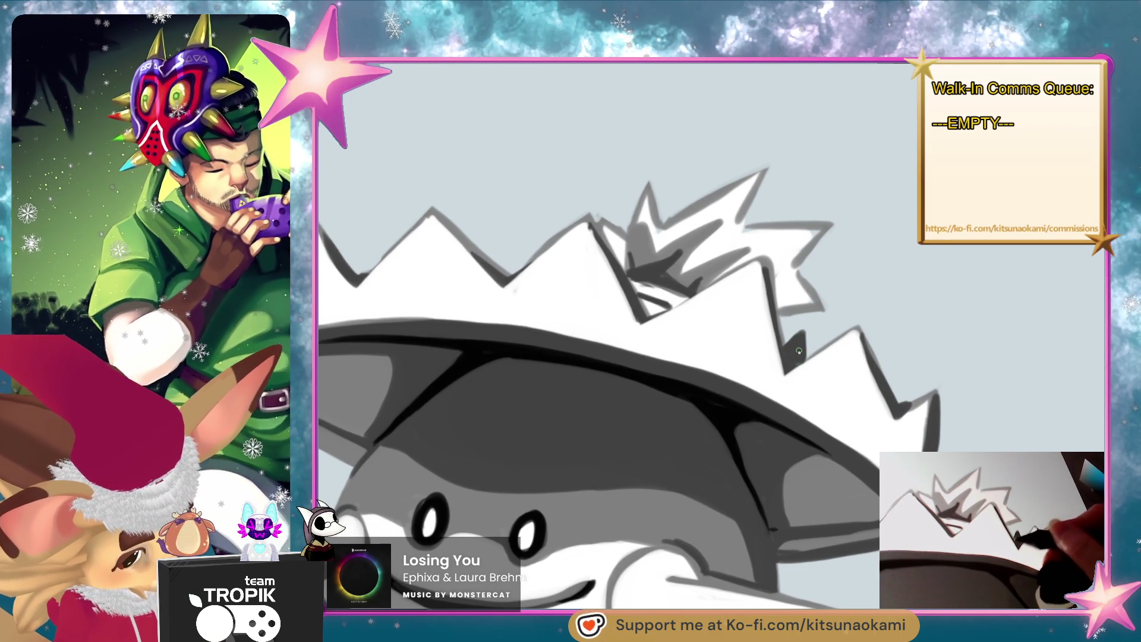
drag(798, 348, 790, 357)
mouse_move(519, 254)
mouse_down()
mouse_move(507, 264)
mouse_move(516, 250)
mouse_up()
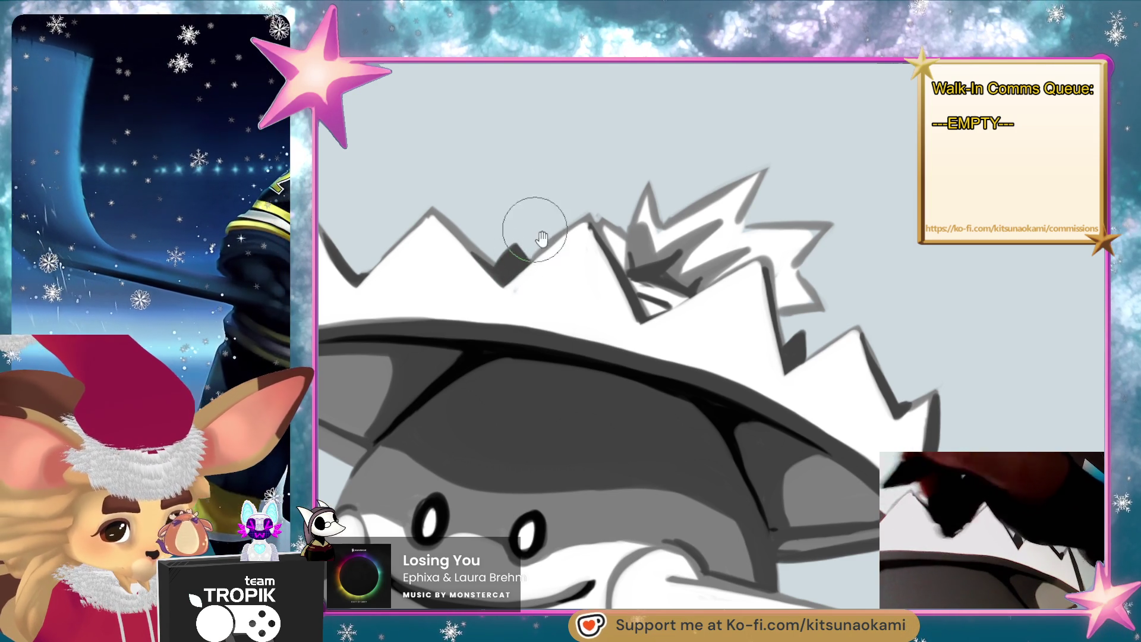
drag(540, 235, 629, 288)
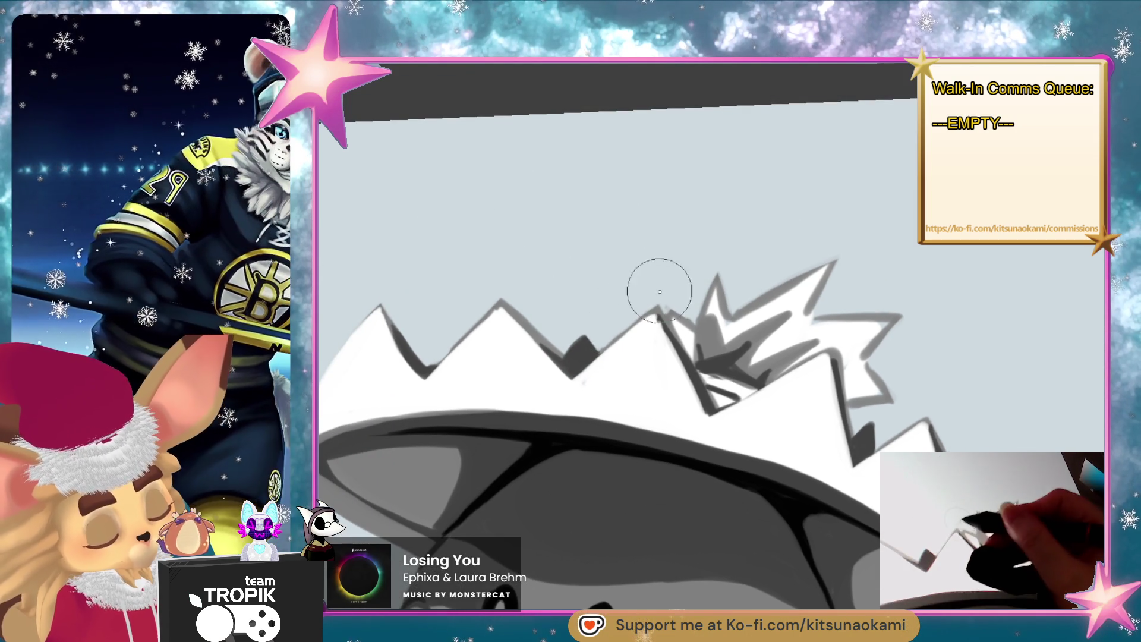
drag(416, 342, 420, 357)
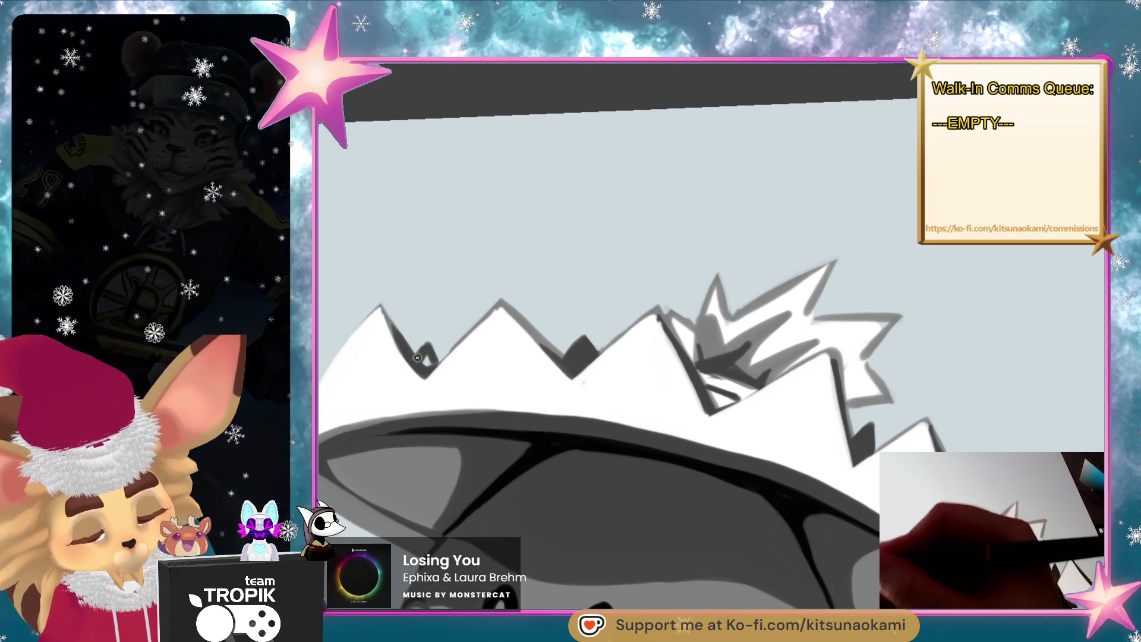
alt+click(667, 454)
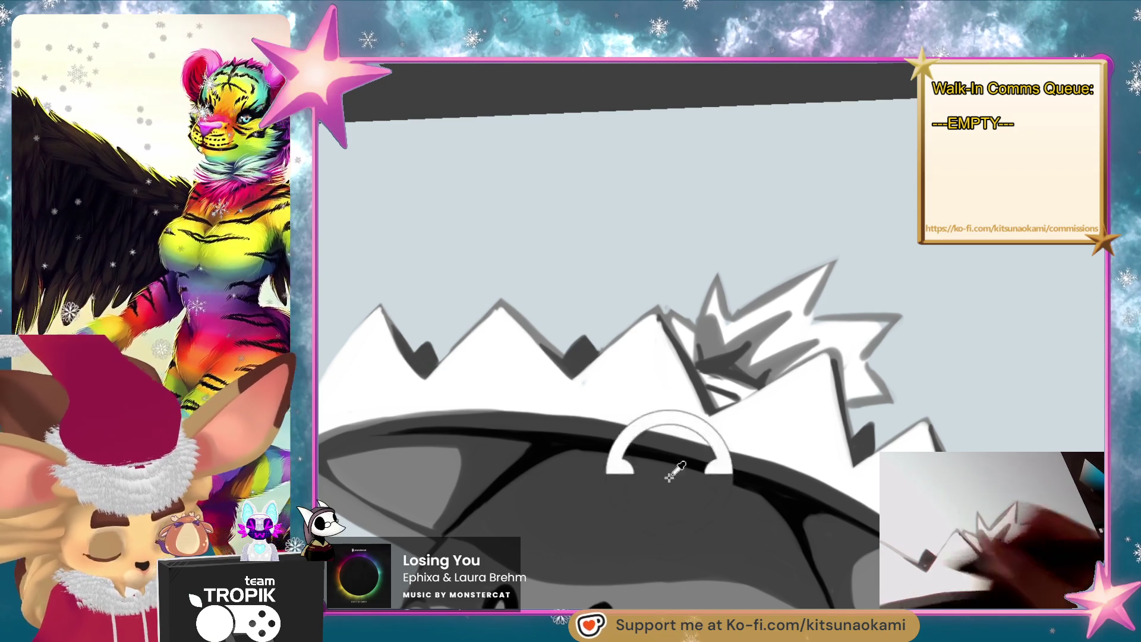
scroll(809, 396, down, 5)
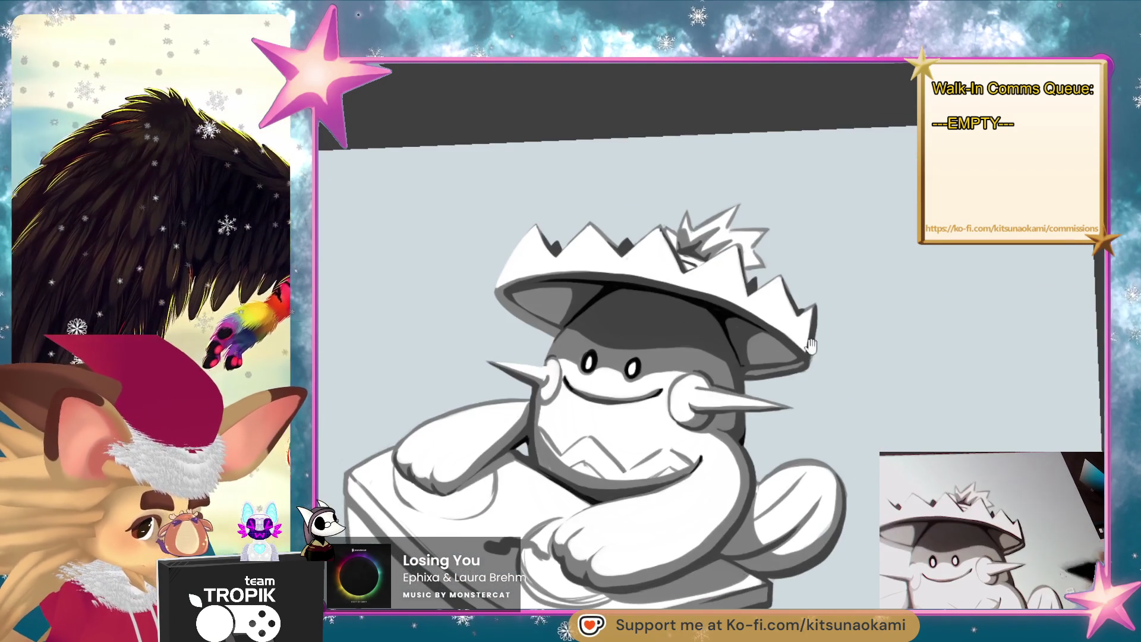
- Paint a dark stroke in the right-side spike notch with a larger brush, undoing a stray jaw line
scroll(826, 363, up, 5)
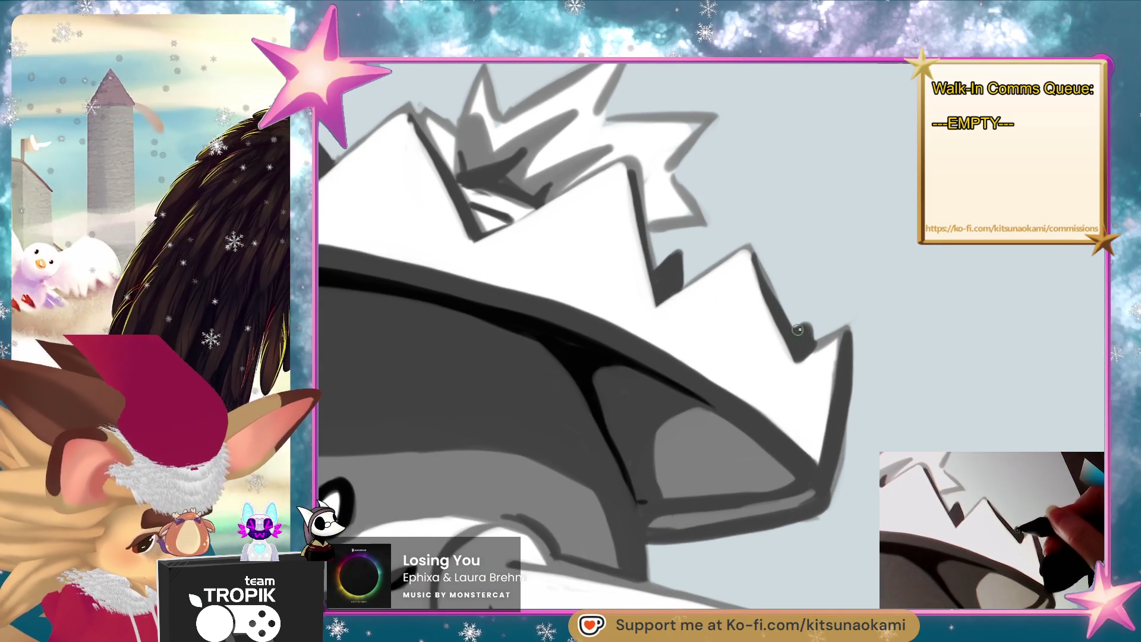
key(e)
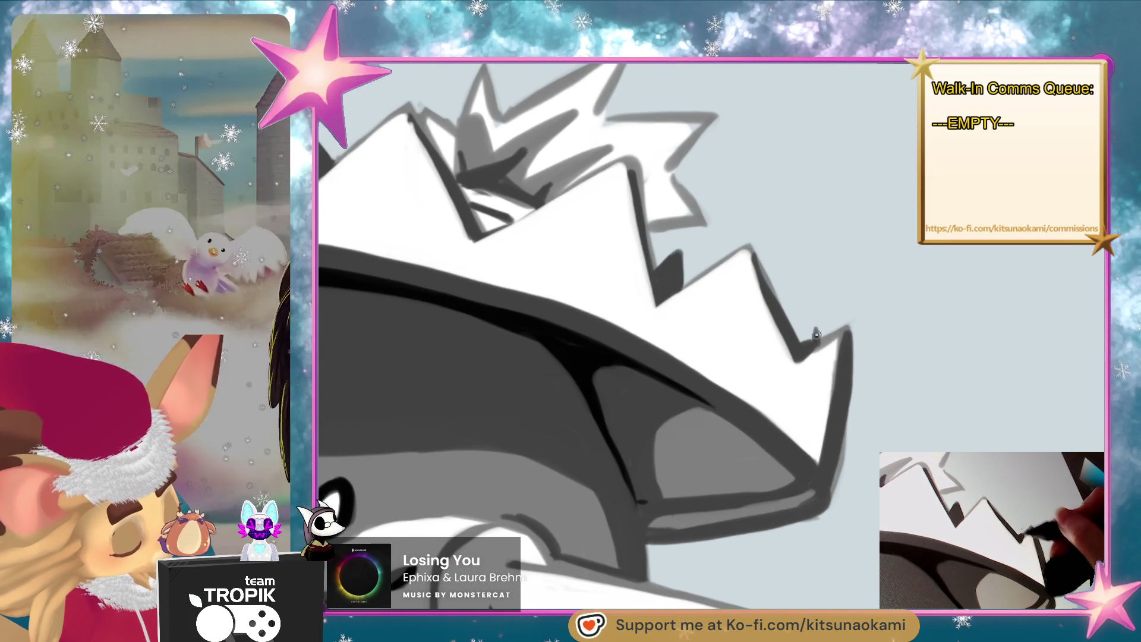
drag(818, 338, 828, 328)
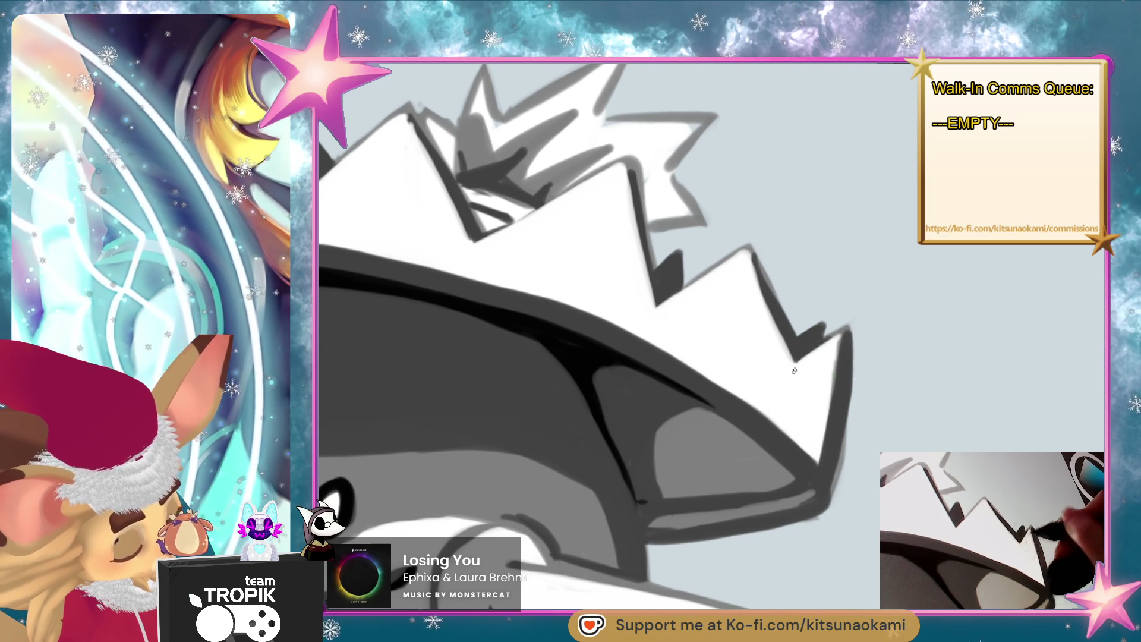
alt+click(850, 347)
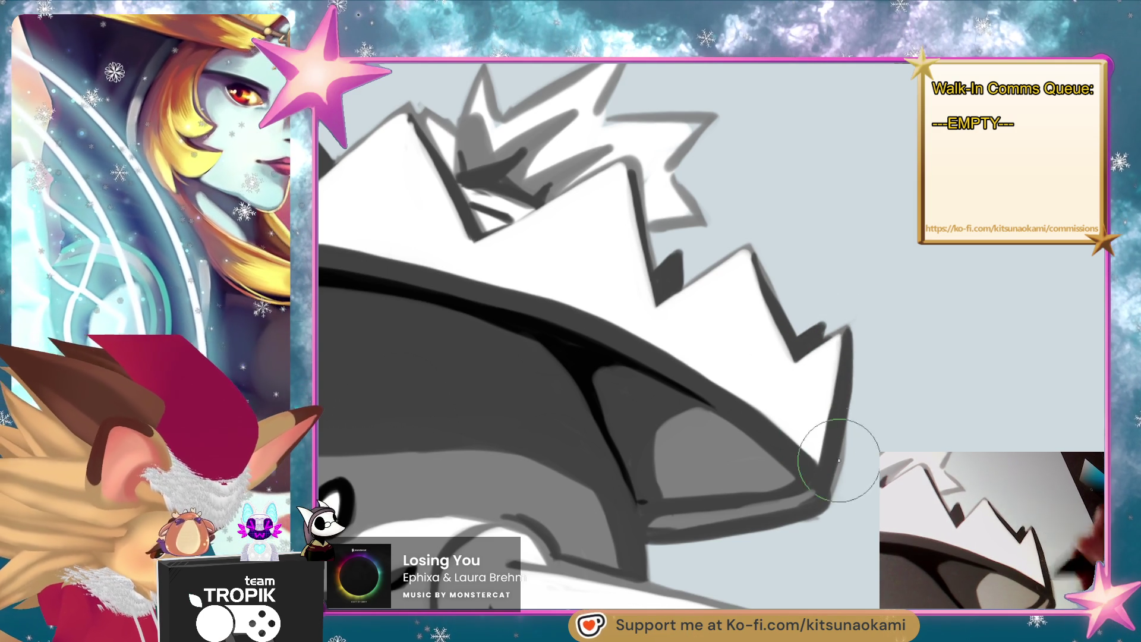
drag(850, 324, 835, 511)
key(ctrl+z)
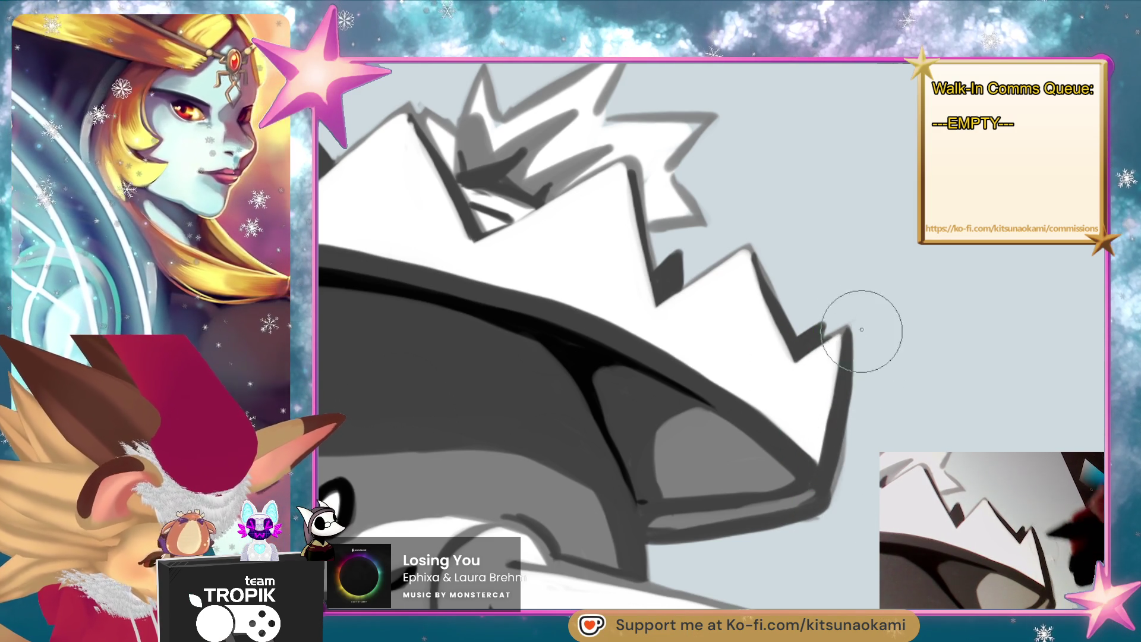
scroll(839, 503, down, 5)
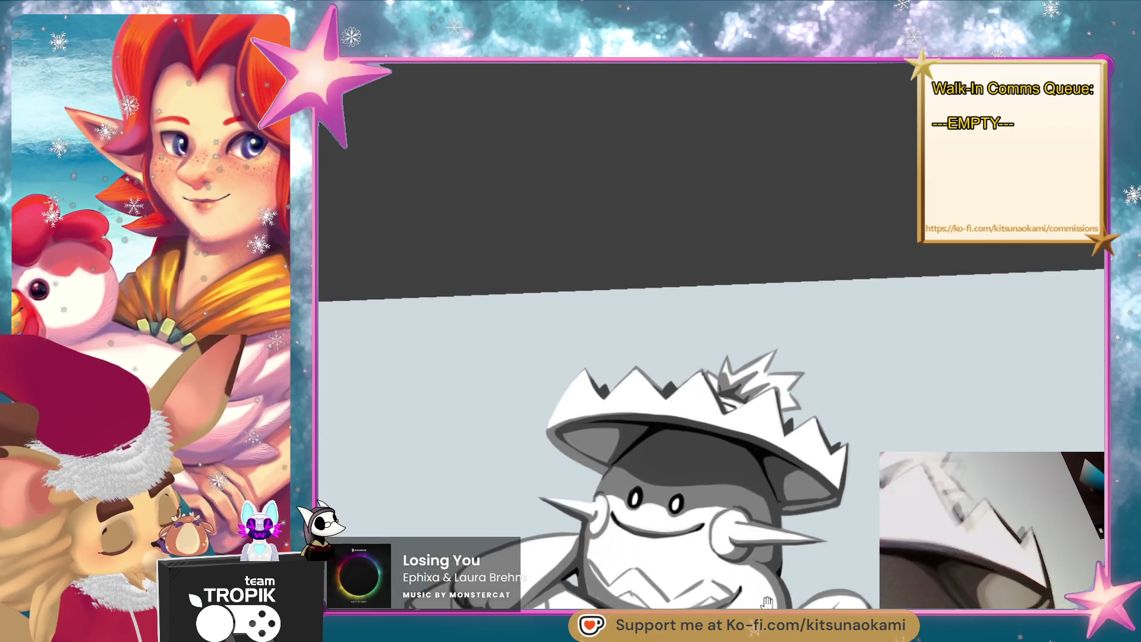
scroll(846, 471, up, 5)
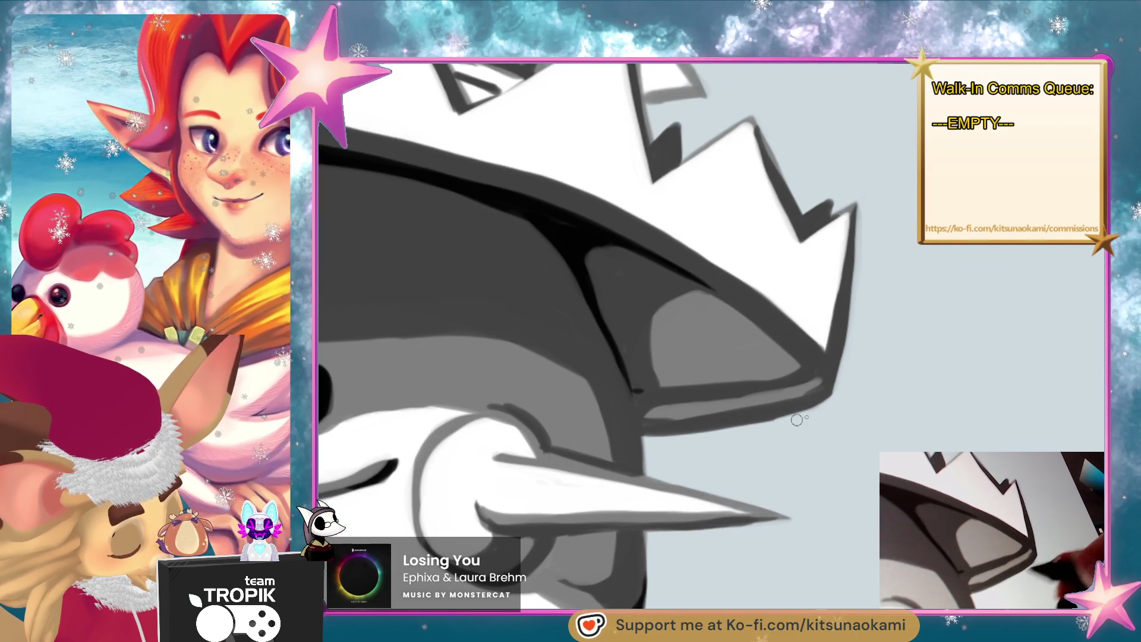
scroll(861, 387, down, 5)
scroll(757, 489, up, 5)
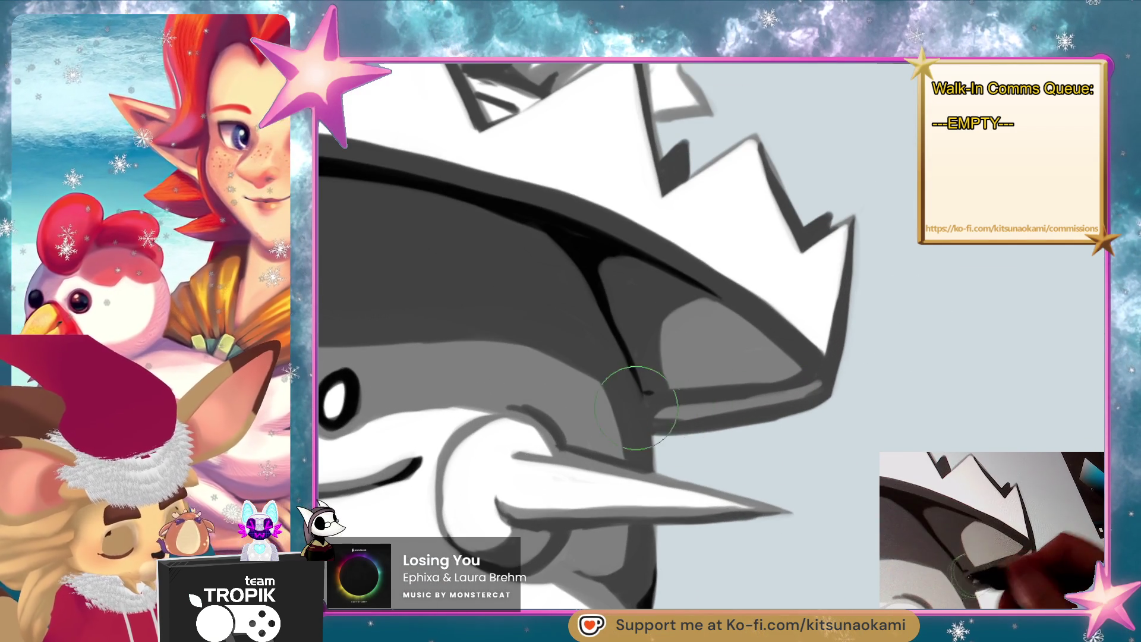
key(bracketright)
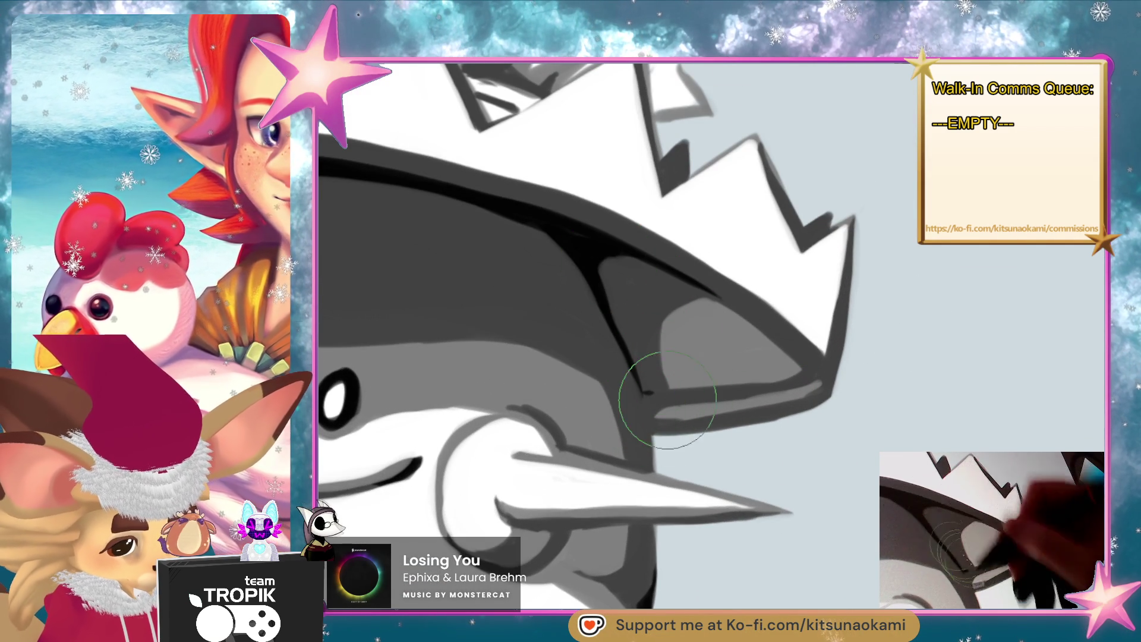
key(bracketleft)
key(bracketleft)
key(bracketleft)
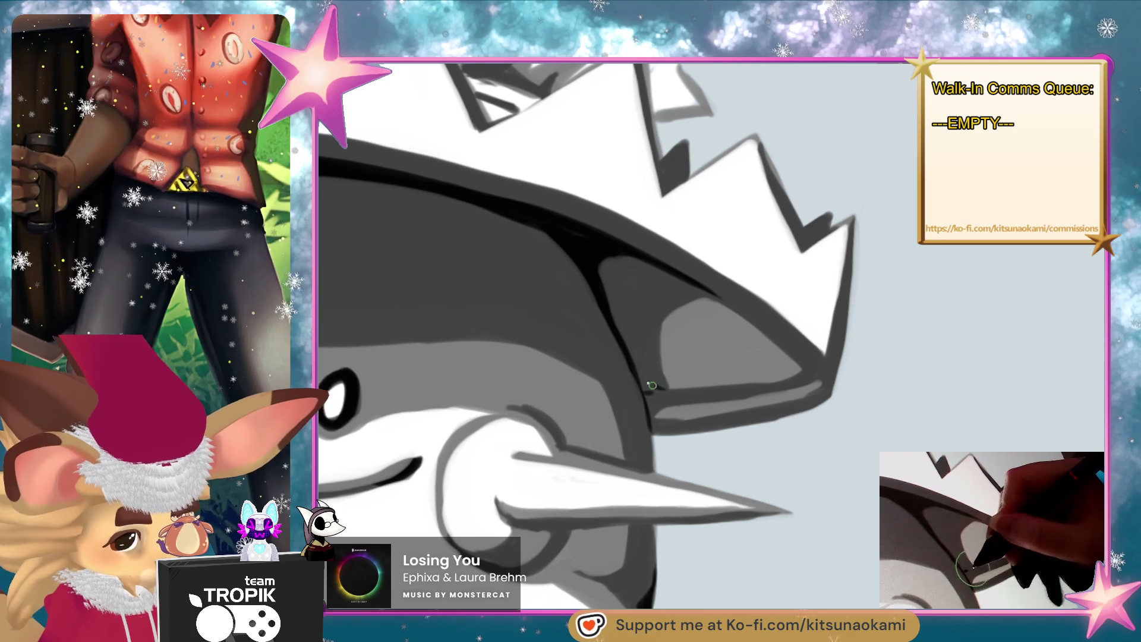
drag(651, 386, 605, 273)
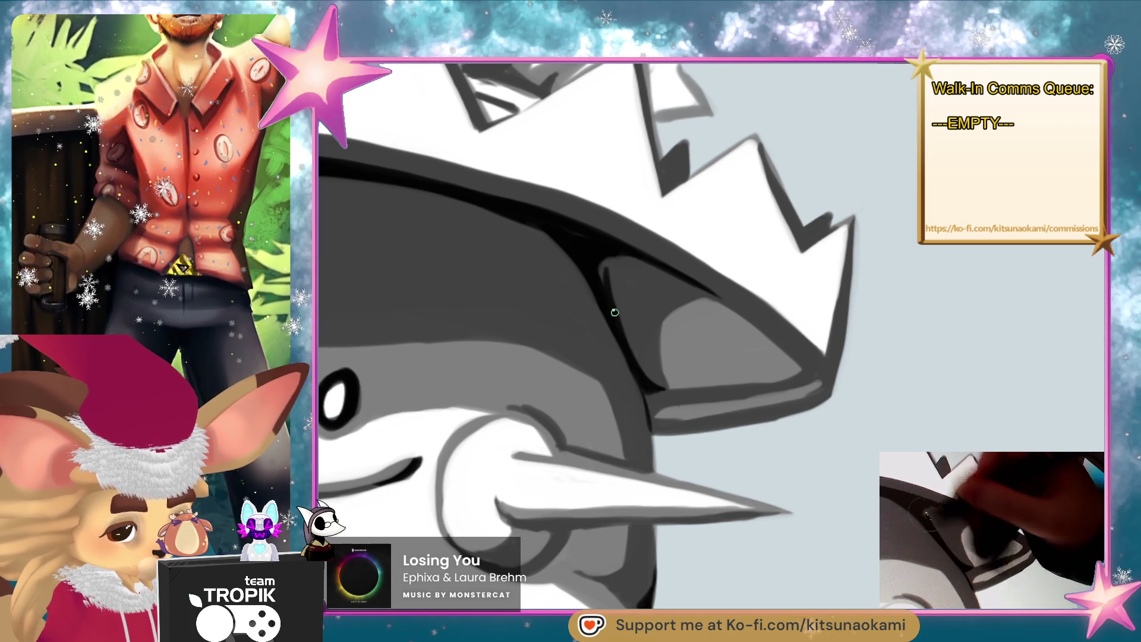
scroll(676, 324, down, 5)
scroll(664, 475, up, 2)
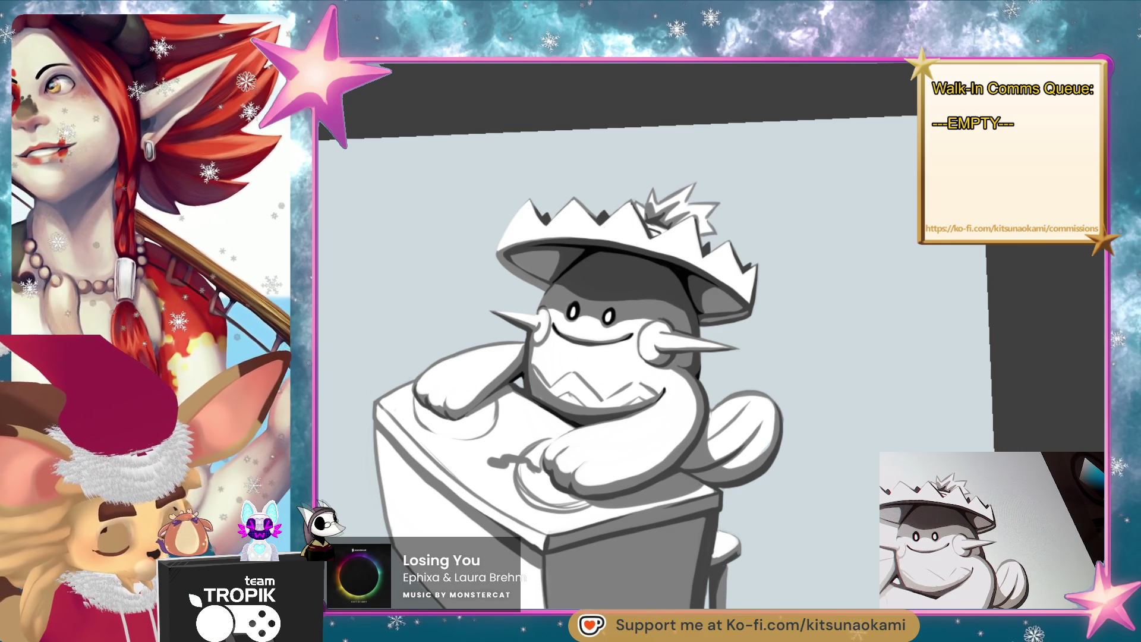
scroll(571, 368, down, 2)
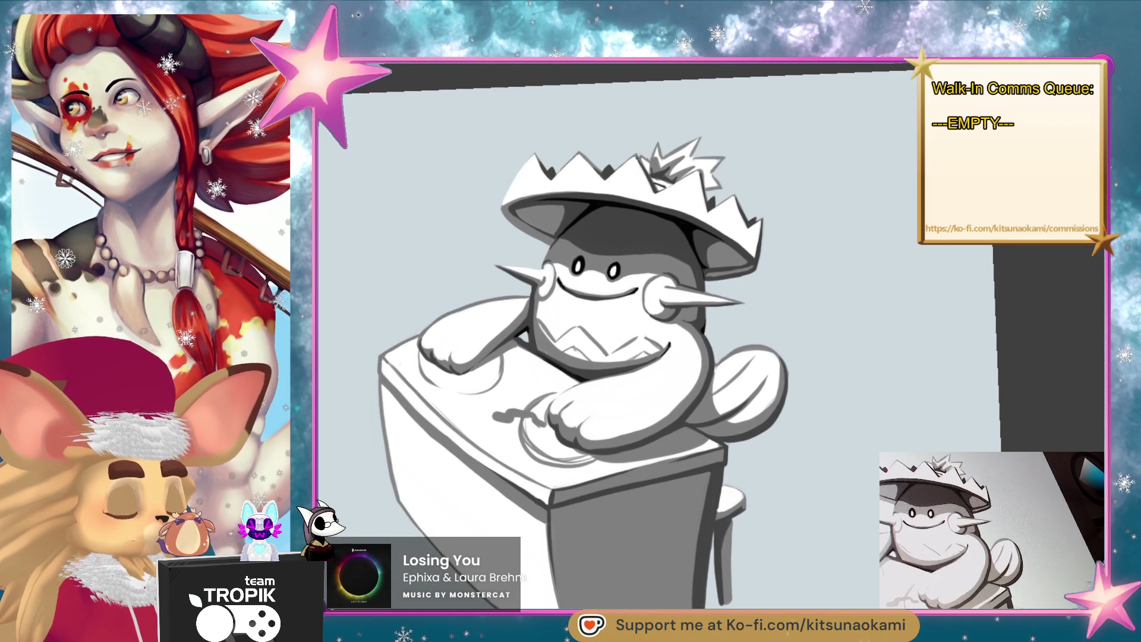
scroll(689, 269, up, 3)
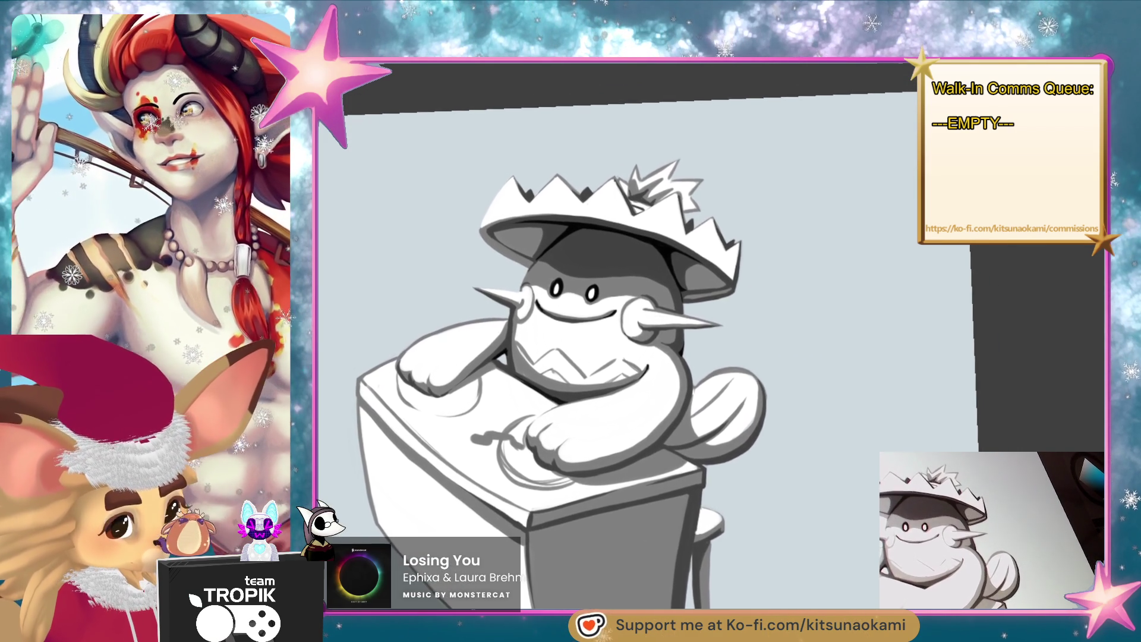
scroll(689, 269, up, 5)
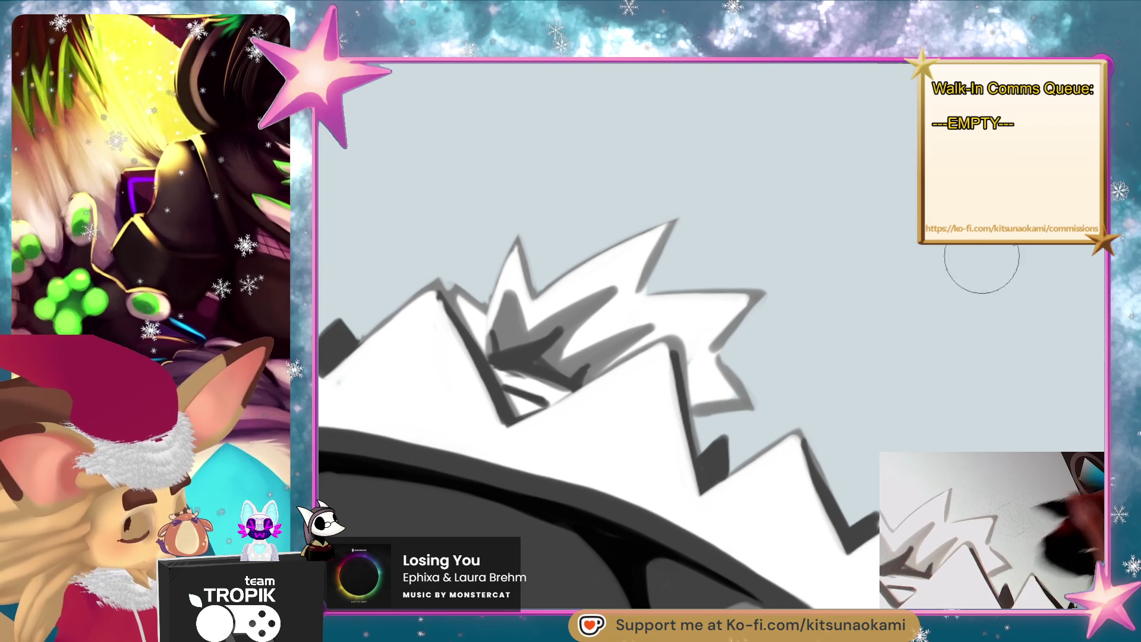
- Add grey shading along the right and middle hat spikes, undoing one unwanted stroke
mouse_move(731, 316)
mouse_down()
mouse_move(705, 341)
mouse_move(757, 409)
mouse_move(695, 396)
mouse_up()
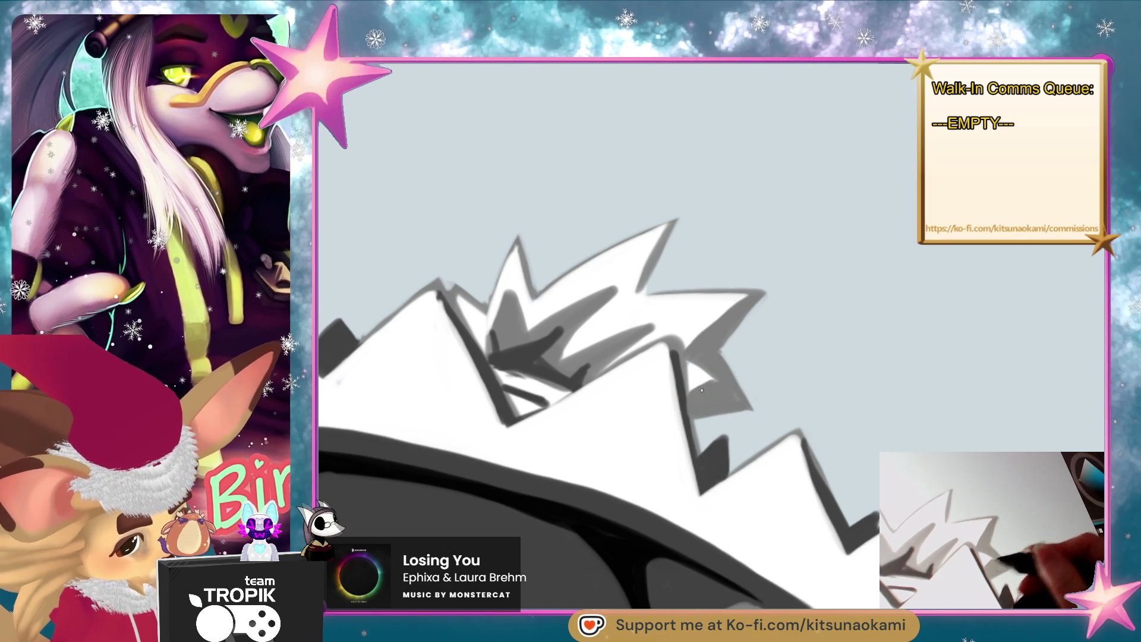
drag(654, 326, 612, 349)
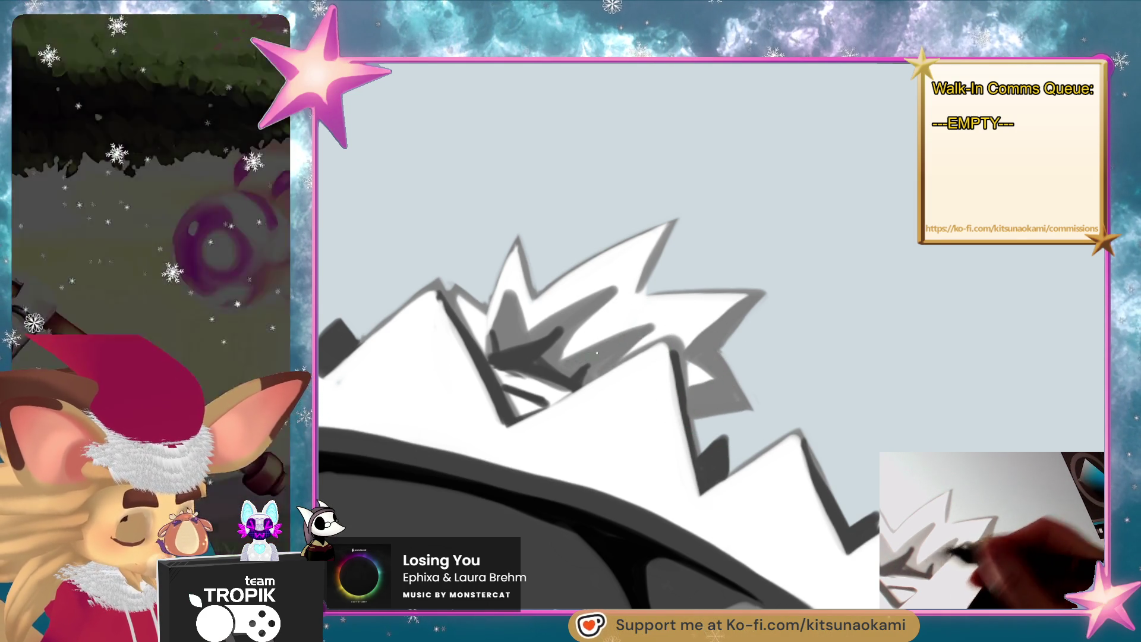
drag(636, 331, 612, 351)
key(ctrl+z)
key(ctrl+z)
mouse_move(611, 280)
mouse_down()
mouse_move(597, 315)
mouse_move(583, 300)
mouse_up()
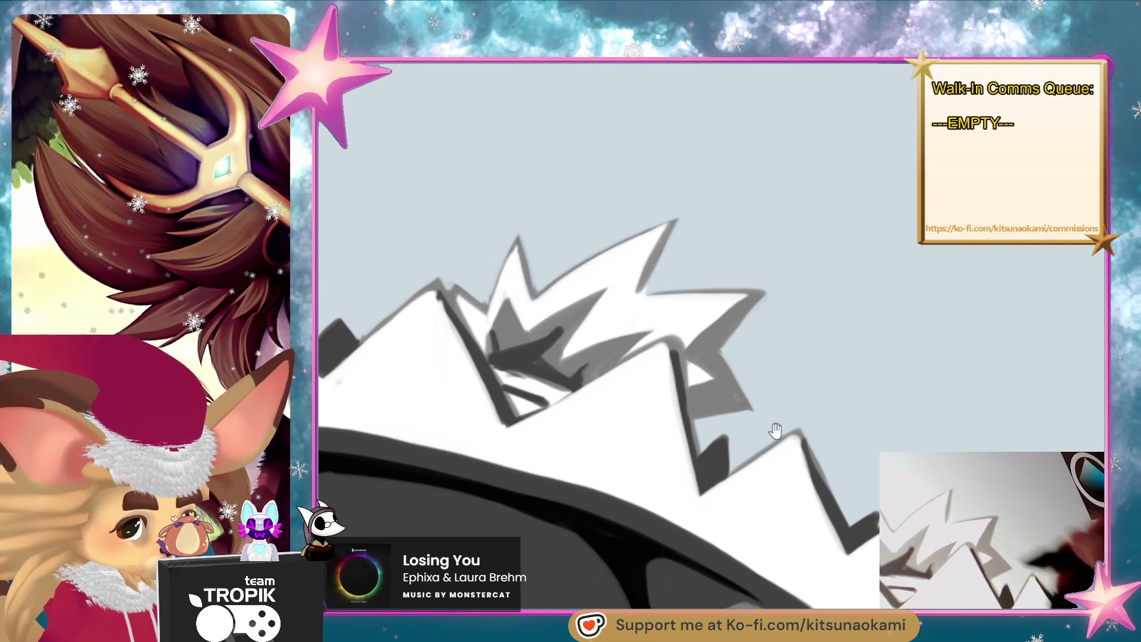
- With a smaller brush, paint dark grey shading into the spiky tuft
drag(773, 425, 793, 408)
key(bracketleft)
key(bracketleft)
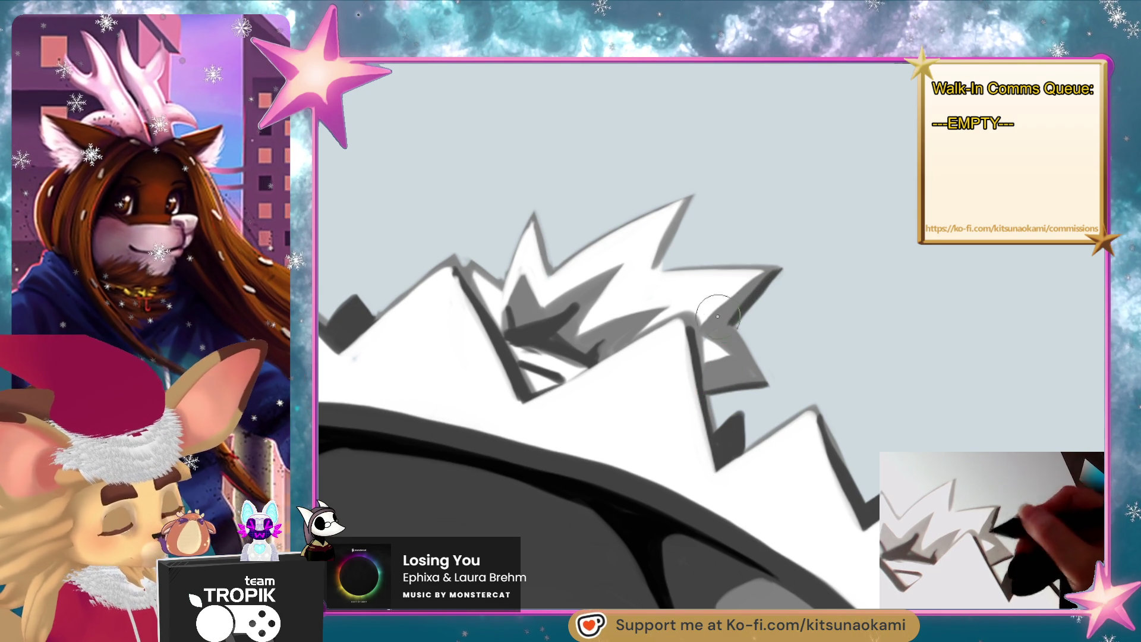
key(ctrl+space)
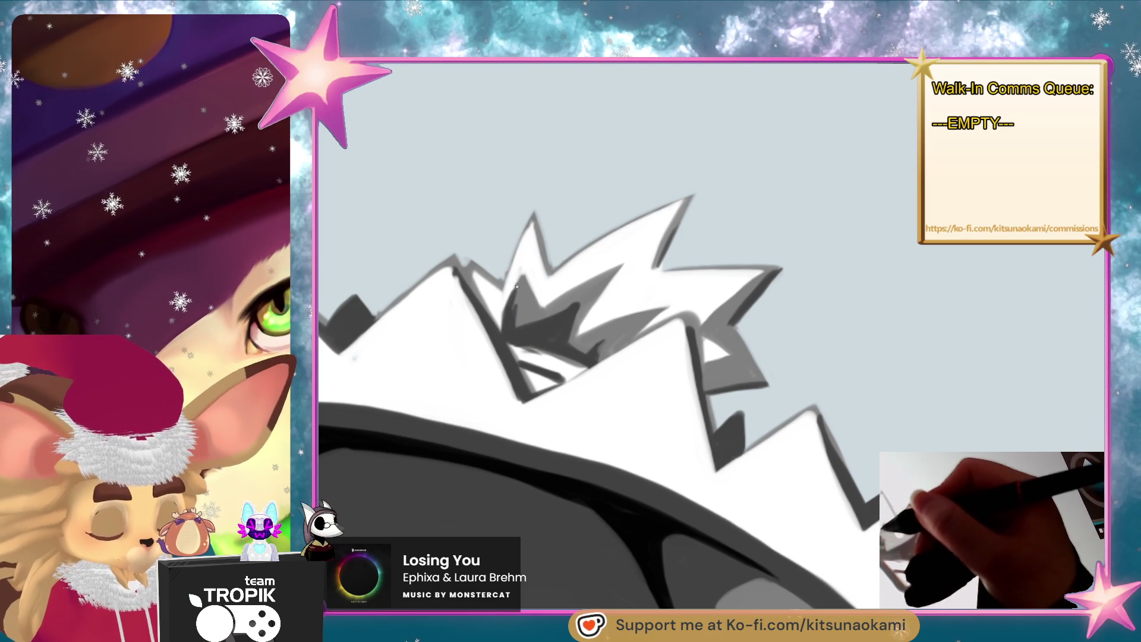
mouse_move(501, 327)
mouse_down()
mouse_move(485, 276)
mouse_move(505, 309)
mouse_move(470, 279)
mouse_move(493, 327)
mouse_up()
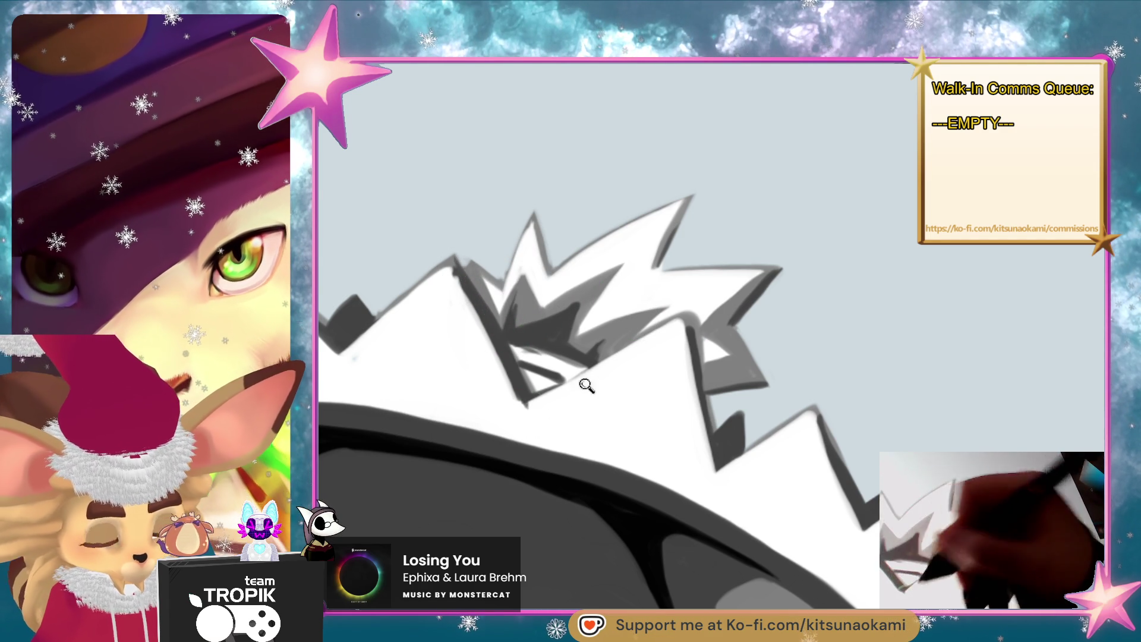
scroll(609, 423, down, 1)
scroll(695, 321, down, 3)
scroll(696, 321, up, 4)
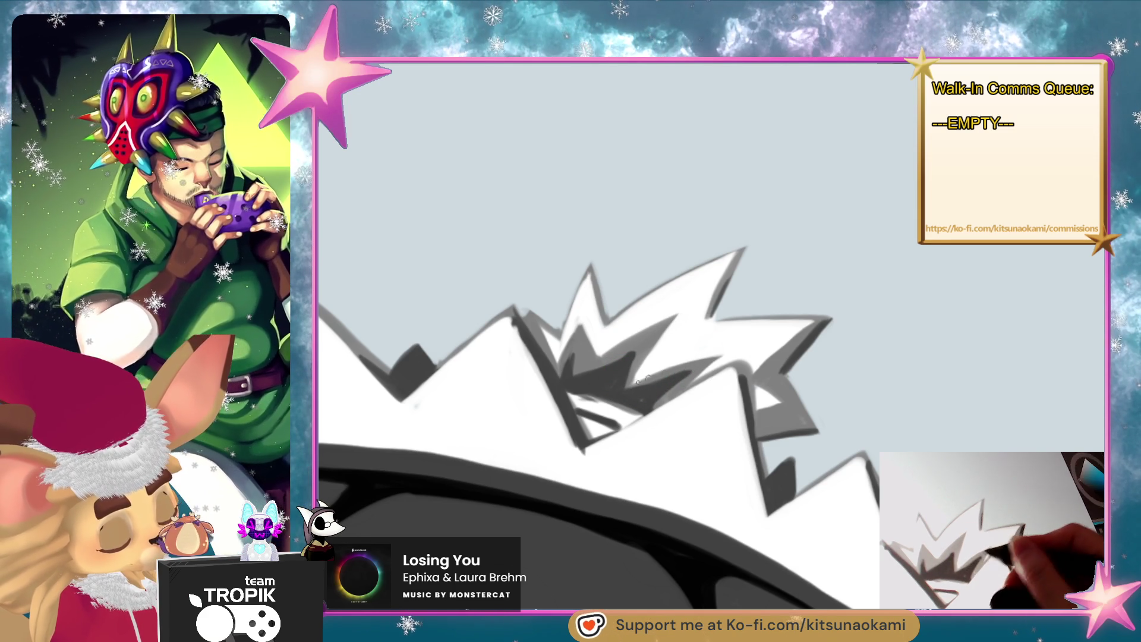
- Darken the lower-right spike's edge and draw a dark line down from its tip
scroll(628, 387, down, 5)
drag(737, 601, 795, 513)
scroll(711, 327, up, 5)
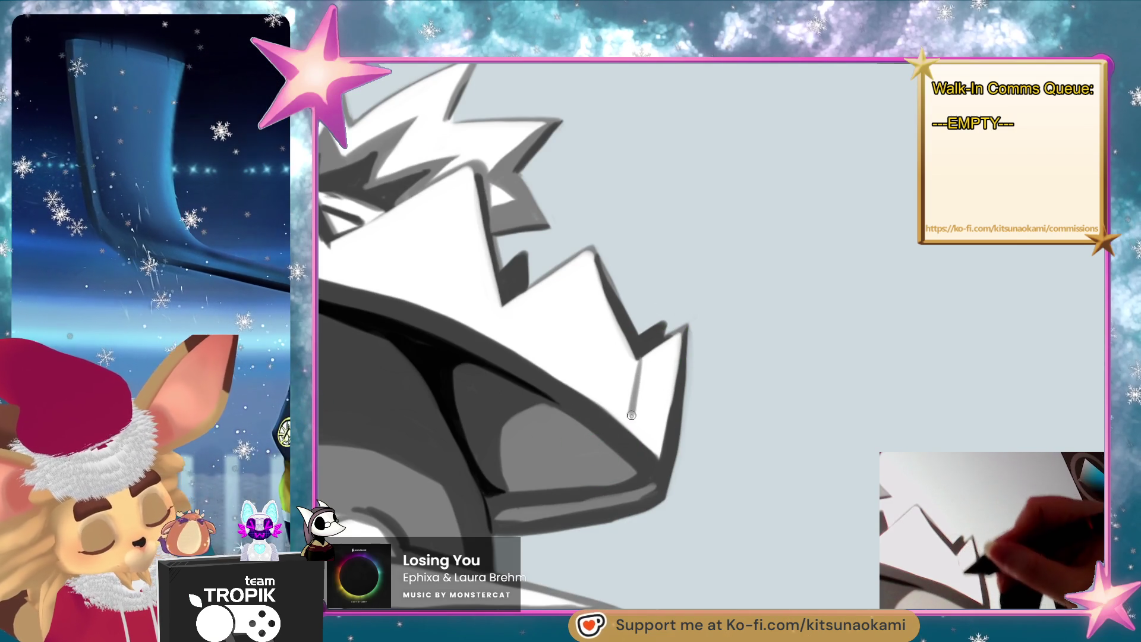
mouse_move(631, 429)
mouse_down()
mouse_move(659, 459)
mouse_move(676, 354)
mouse_move(641, 422)
mouse_move(654, 418)
mouse_up()
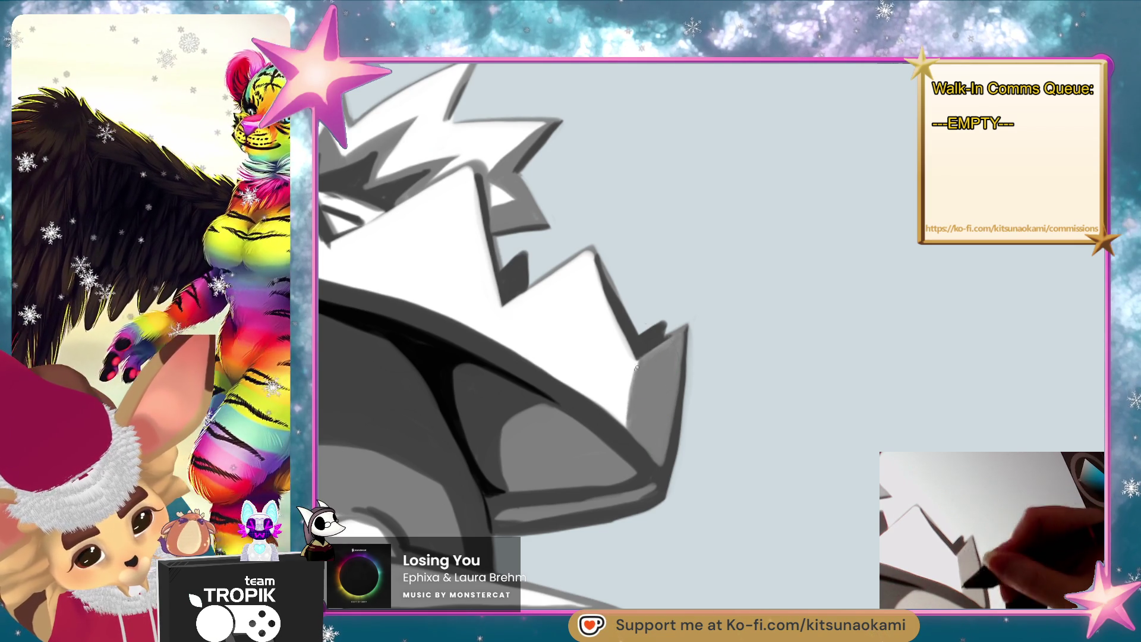
mouse_move(591, 249)
mouse_down()
mouse_move(571, 367)
mouse_move(626, 426)
mouse_up()
- Shade the spike's white inner face grey, then zoom onto the face and arm
drag(590, 383, 594, 304)
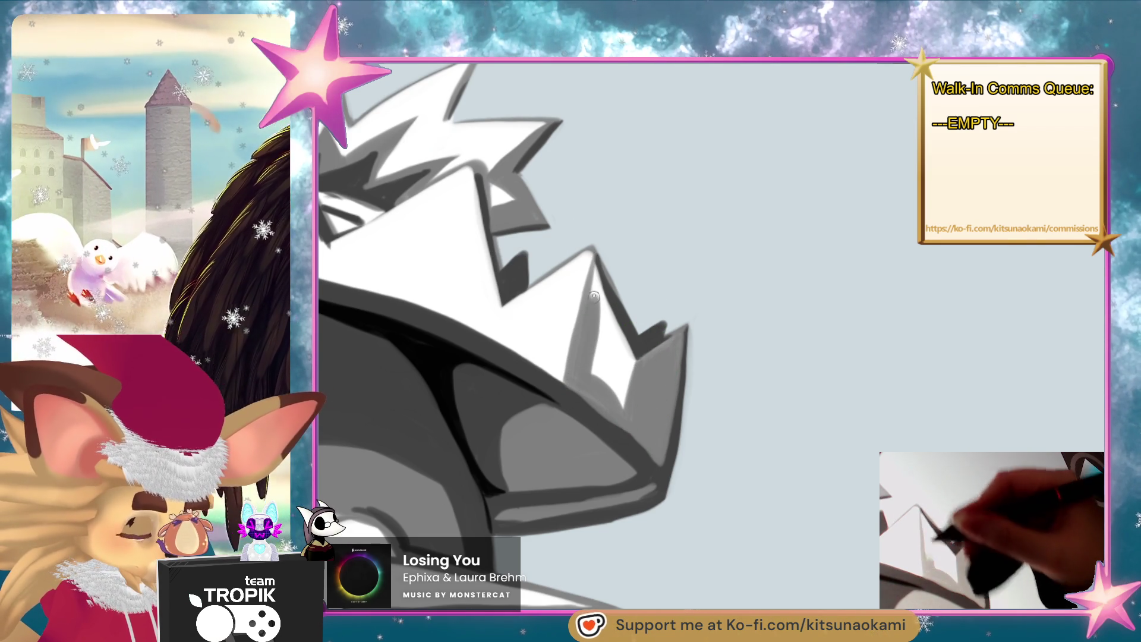
mouse_move(596, 363)
mouse_down()
mouse_move(615, 324)
mouse_move(604, 250)
mouse_up()
drag(621, 312, 635, 373)
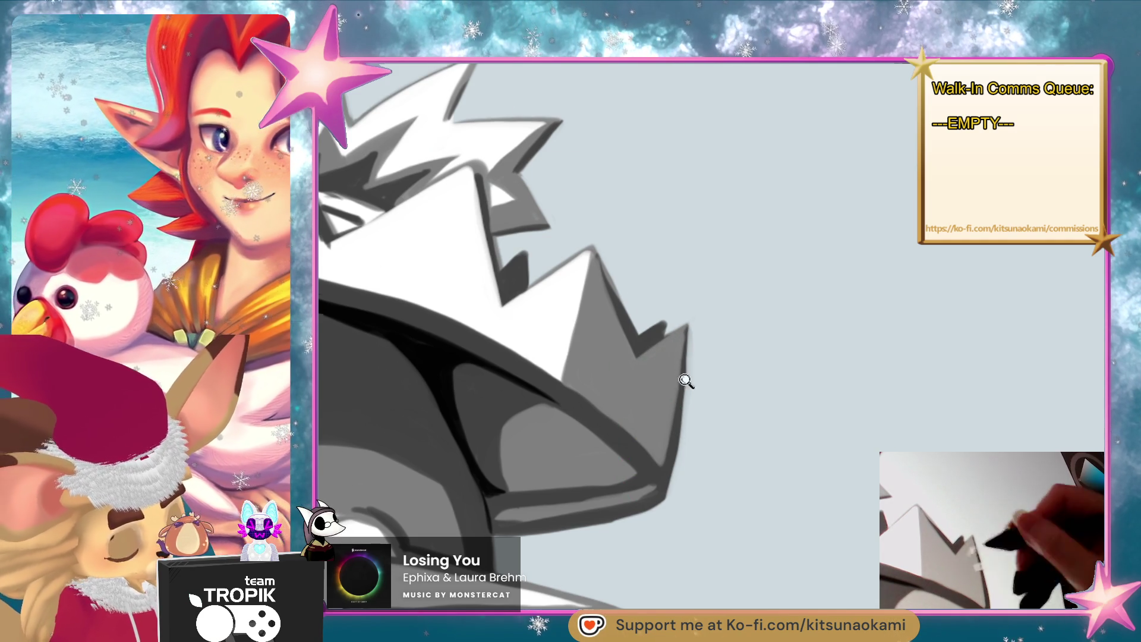
key(ctrl+0)
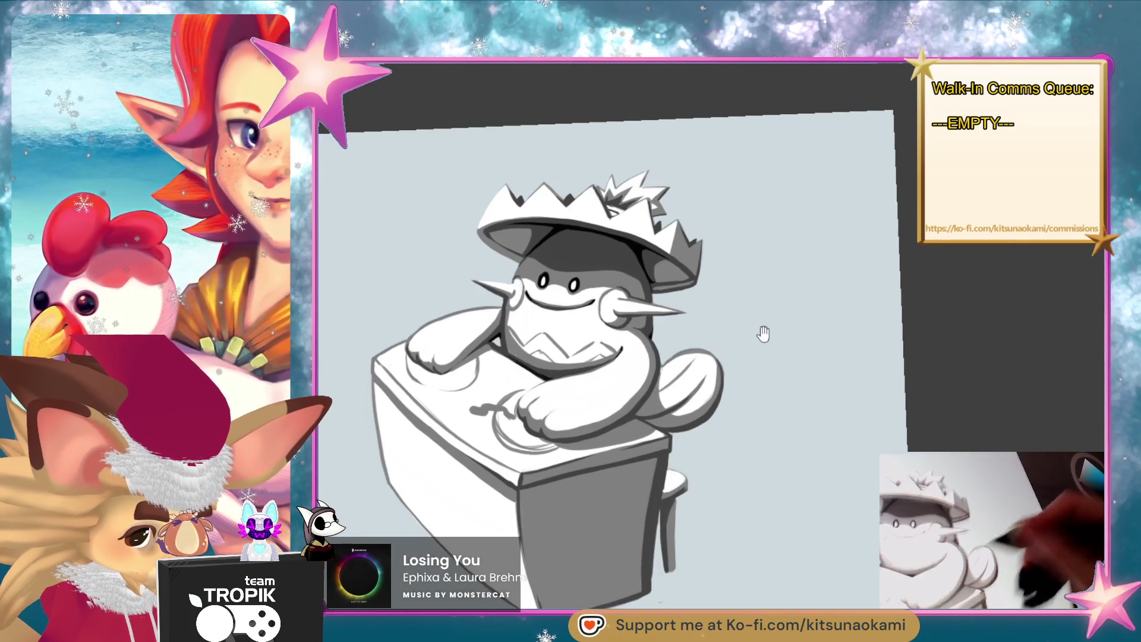
ctrl+click(754, 333)
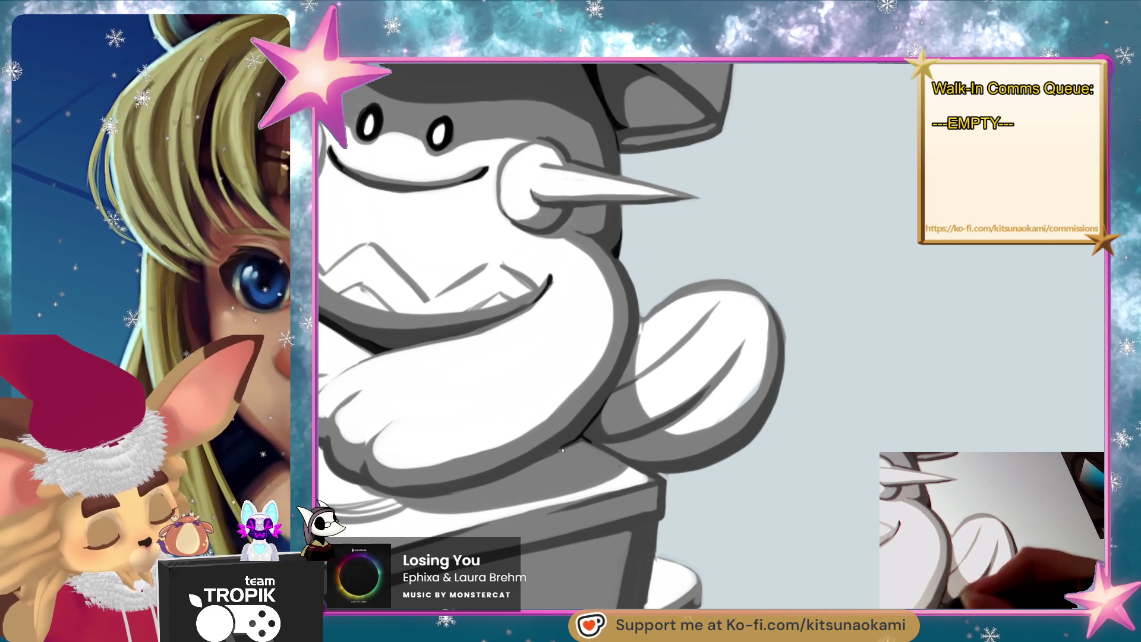
- Draw a dark outline along the lower edge of the arm
scroll(591, 422, down, 5)
scroll(657, 475, up, 5)
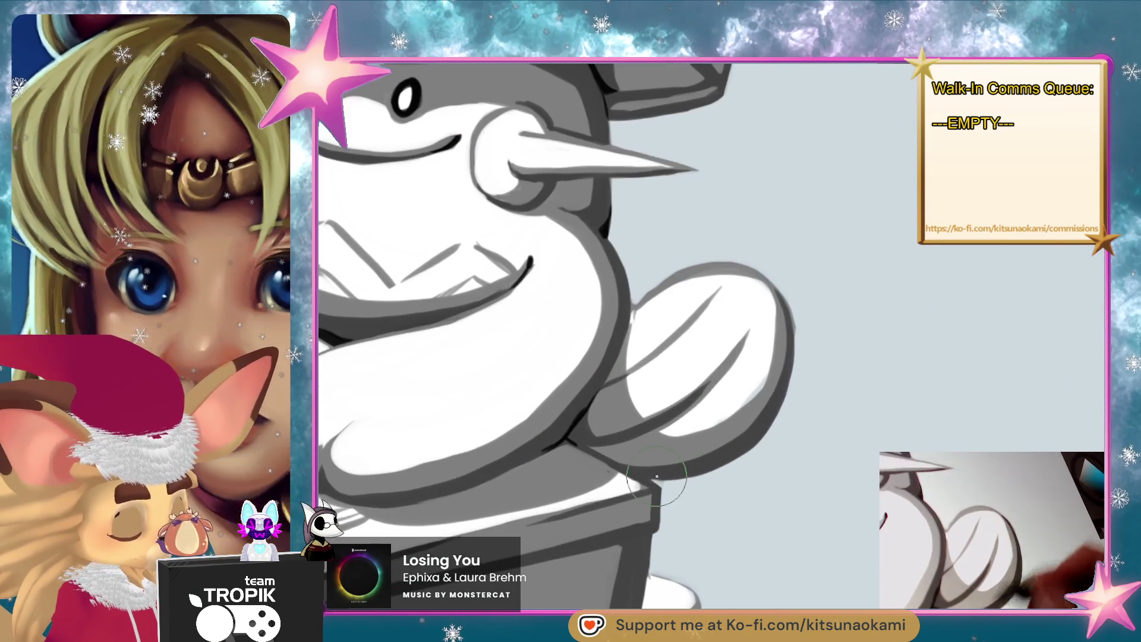
drag(687, 474, 701, 469)
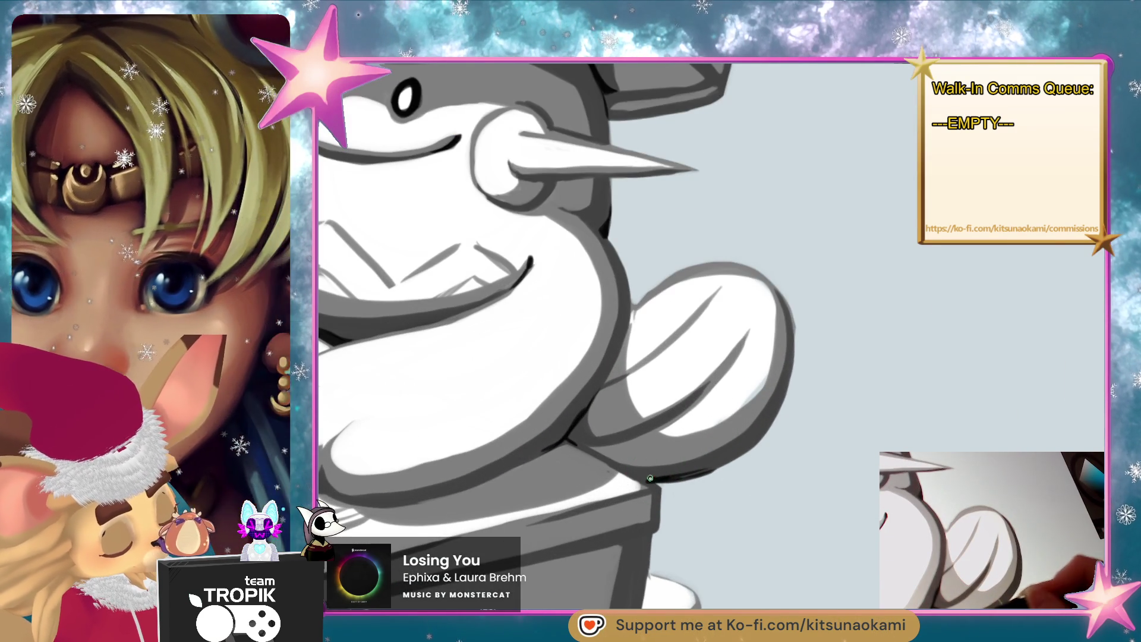
drag(767, 437, 652, 479)
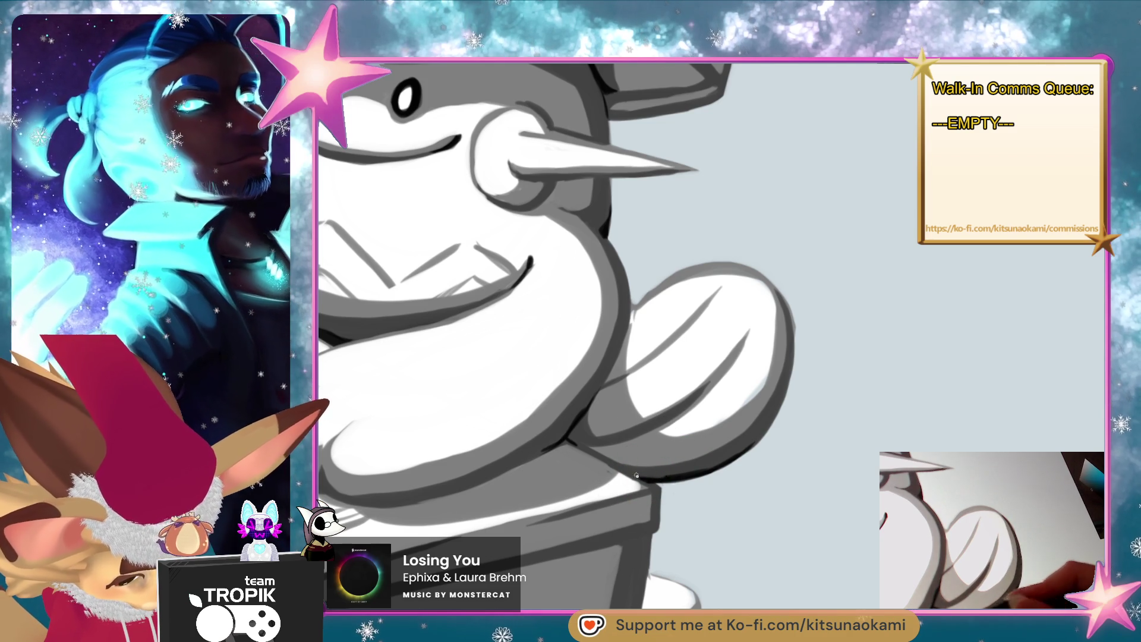
- Center the character and desk, then darken and boost contrast across the whole drawing
scroll(773, 416, up, 3)
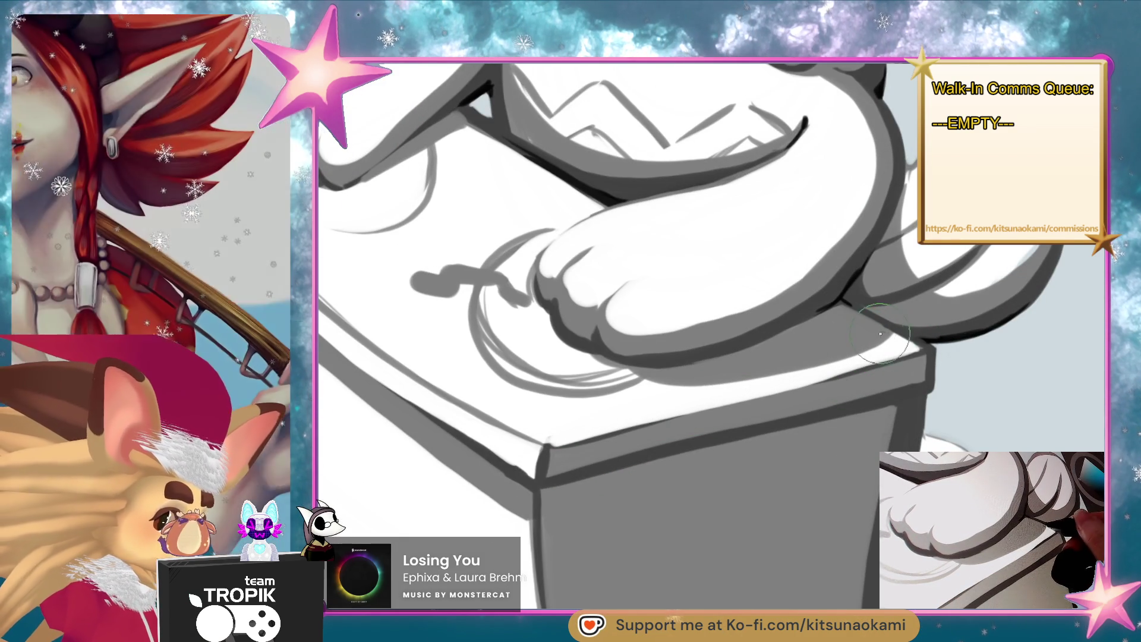
scroll(857, 345, down, 5)
drag(690, 546, 639, 499)
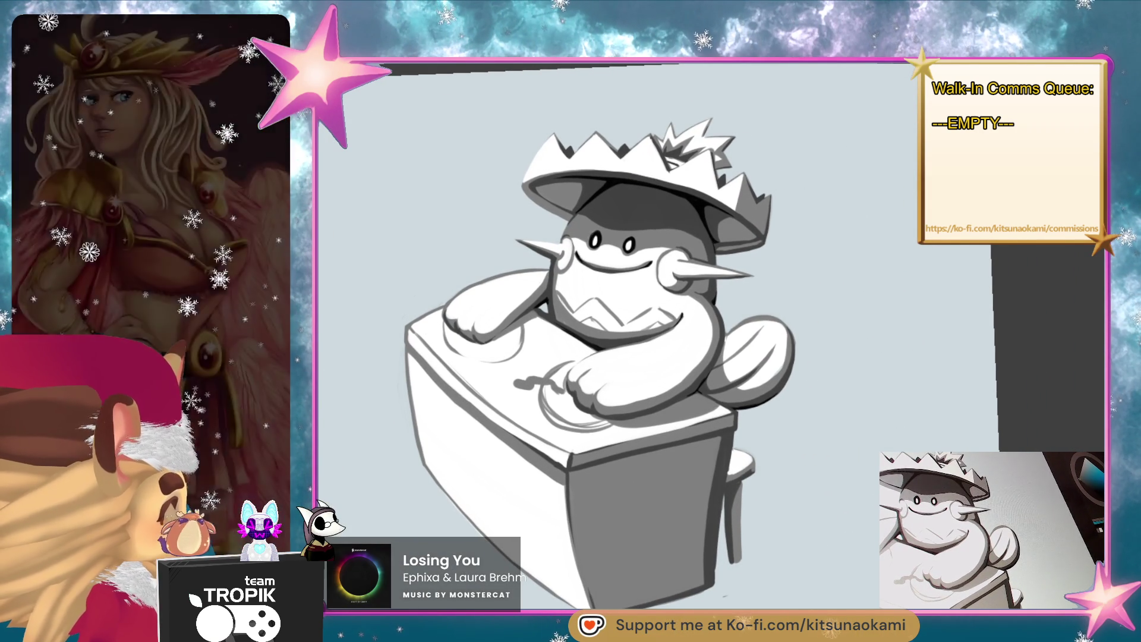
key(ctrl+z)
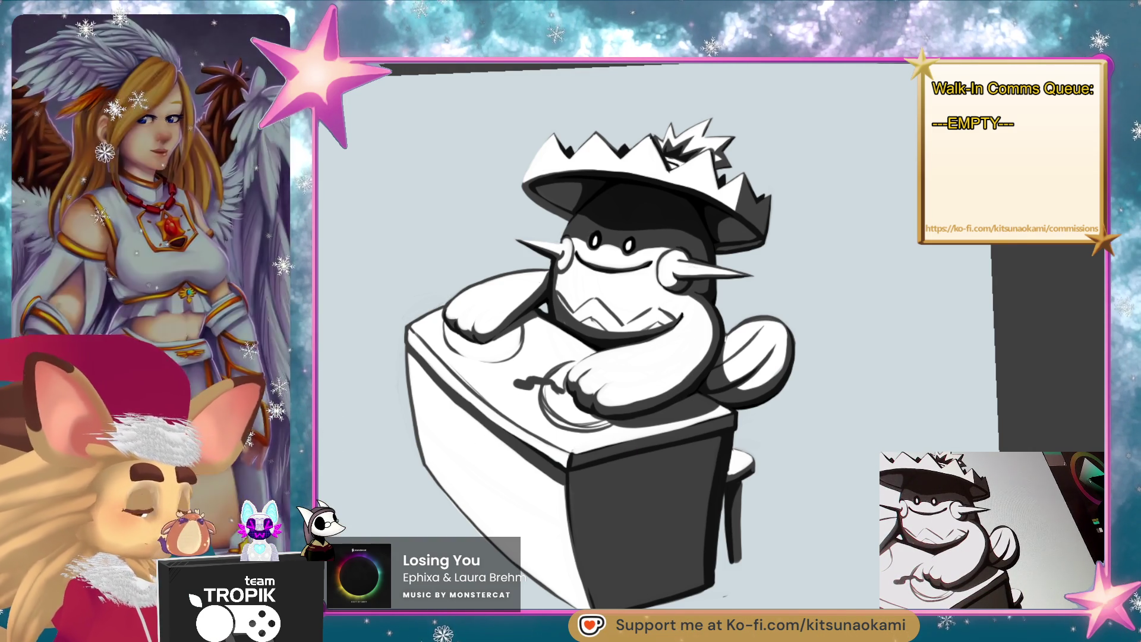
- Tint the whole figure teal, then zoom in and paint a dark shadow over the hat's right side
click(672, 160)
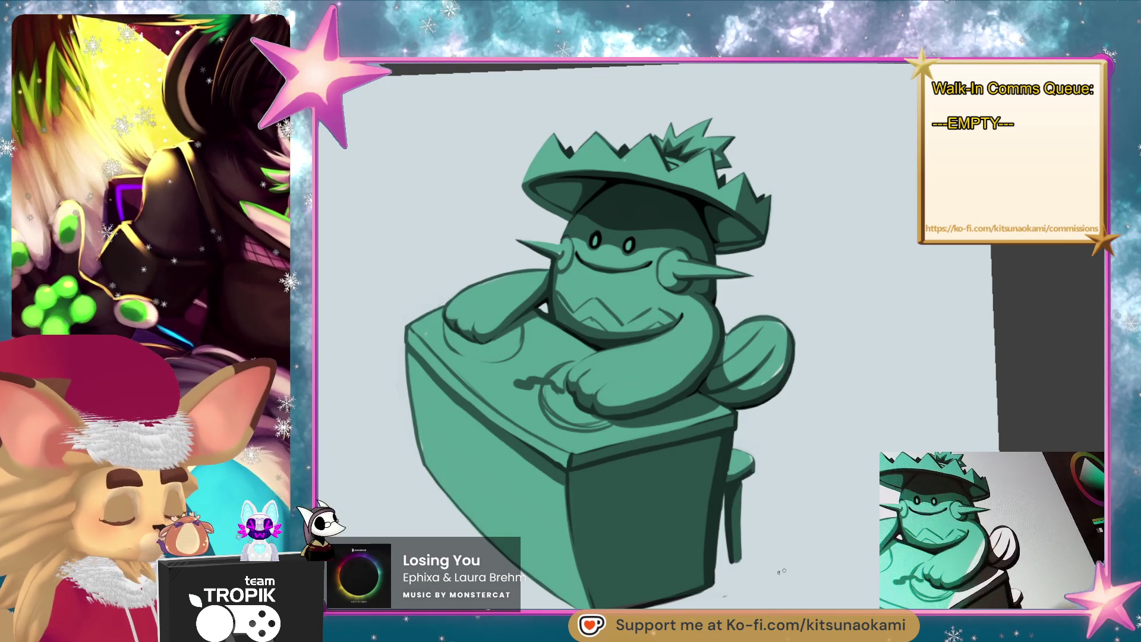
mouse_move(811, 339)
mouse_down()
mouse_move(810, 504)
mouse_move(846, 512)
mouse_up()
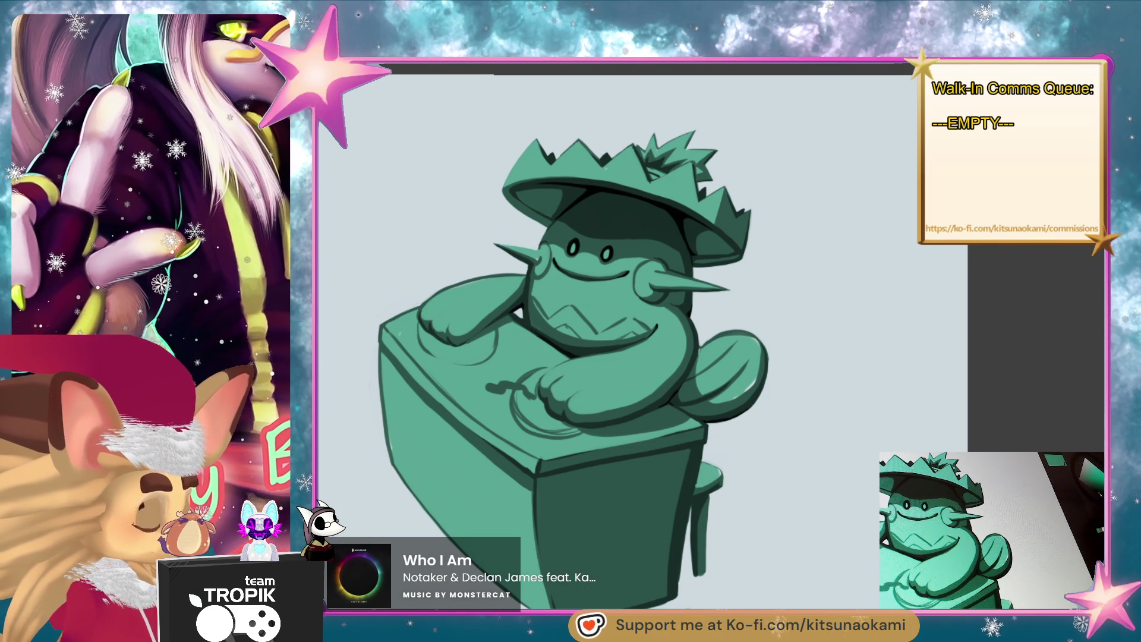
drag(768, 222, 779, 273)
scroll(779, 272, up, 5)
mouse_move(760, 347)
mouse_down()
mouse_move(743, 387)
mouse_move(767, 410)
mouse_move(749, 494)
mouse_move(826, 356)
mouse_move(841, 401)
mouse_up()
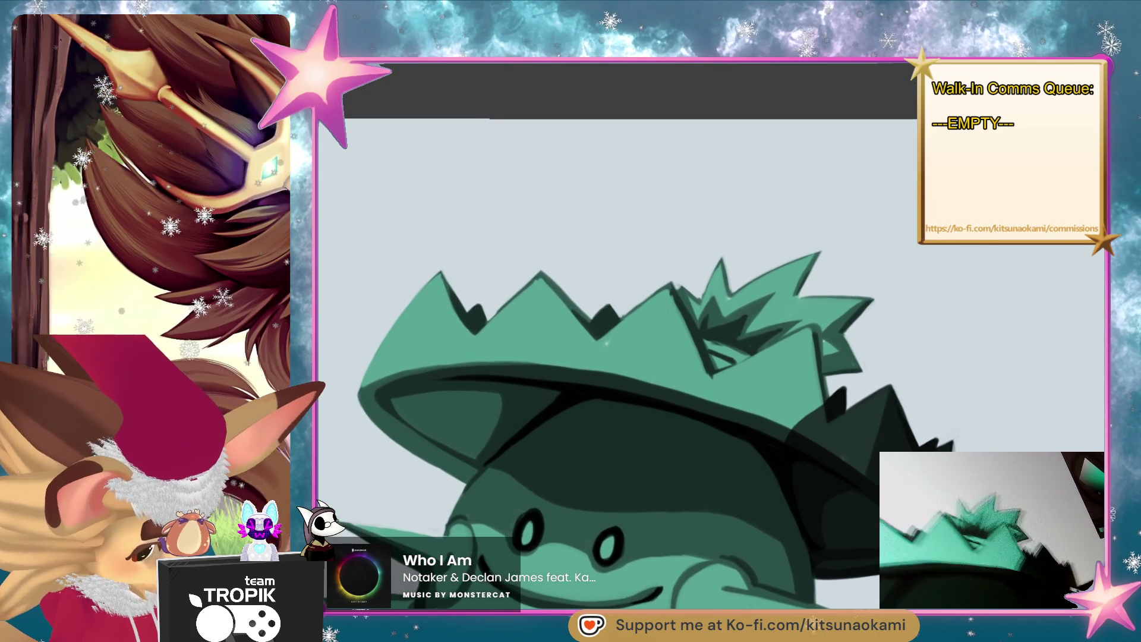
- Deepen the dark green shading on the hat's right side and re-zoom on the face
mouse_move(824, 324)
mouse_down()
mouse_move(814, 381)
mouse_move(718, 371)
mouse_move(346, 396)
mouse_move(418, 499)
mouse_move(475, 476)
mouse_move(538, 413)
mouse_move(635, 397)
mouse_move(796, 425)
mouse_move(779, 443)
mouse_up()
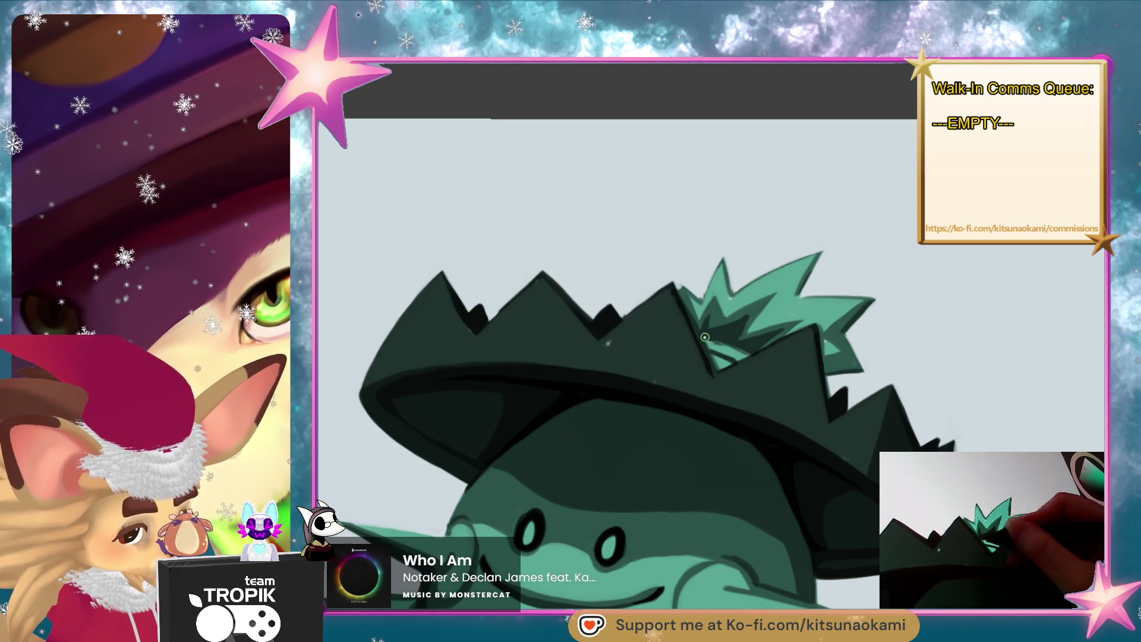
scroll(723, 370, down, 5)
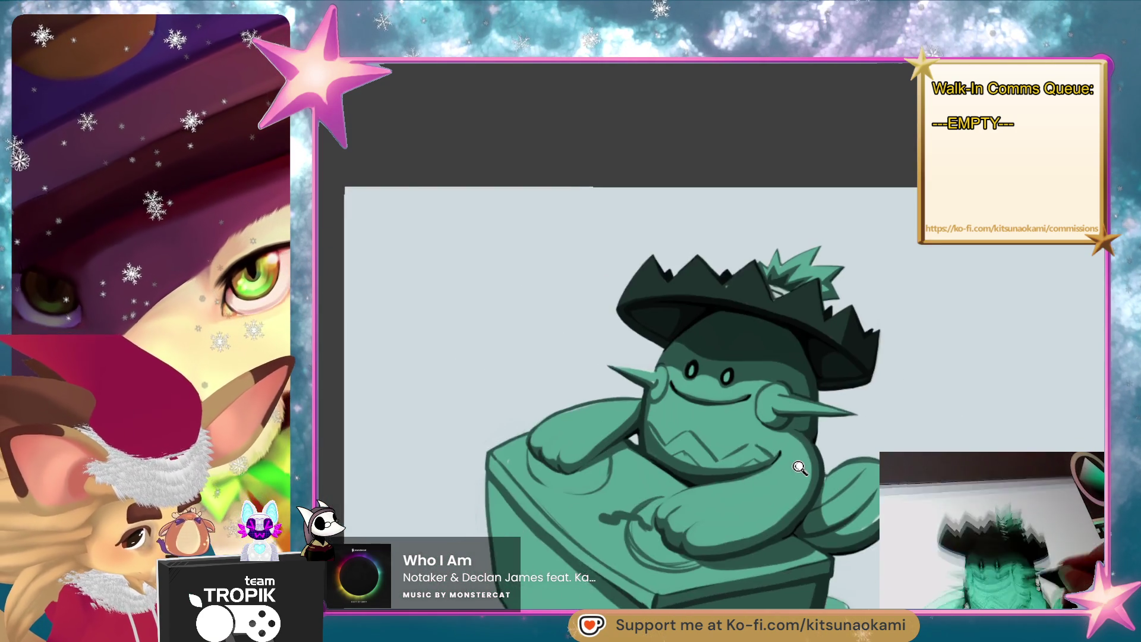
scroll(848, 449, up, 3)
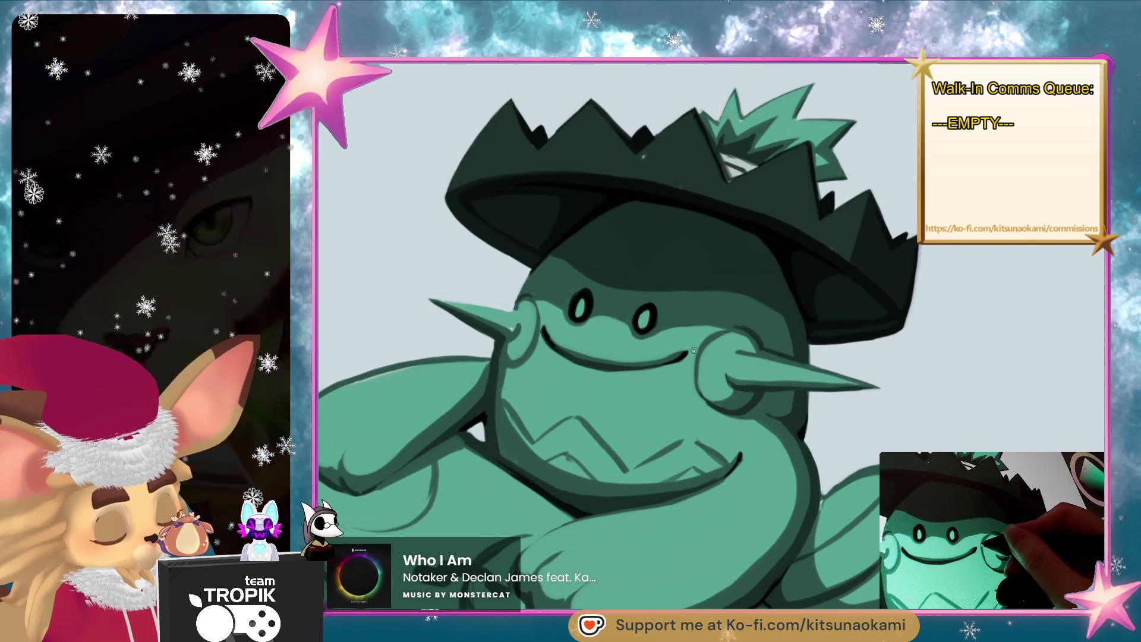
- Fill the creature's mouth with light grey teeth and shade its arm darker
mouse_move(631, 367)
mouse_down()
mouse_move(689, 354)
mouse_move(553, 348)
mouse_move(520, 380)
mouse_move(634, 427)
mouse_move(696, 380)
mouse_up()
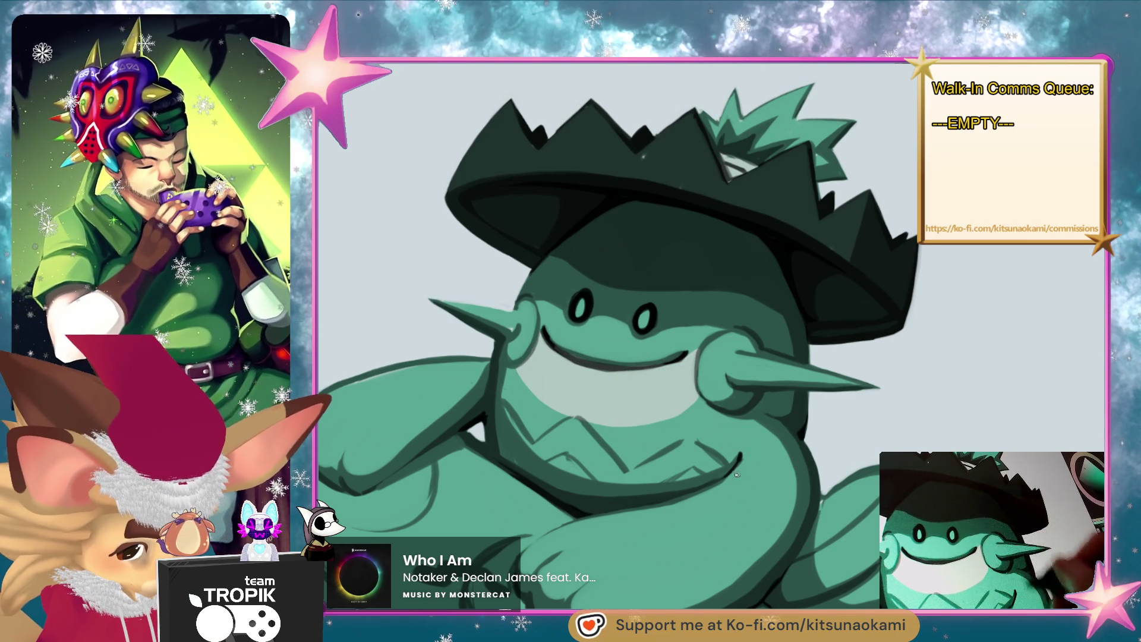
mouse_move(665, 447)
mouse_down()
mouse_move(630, 461)
mouse_move(497, 397)
mouse_move(702, 451)
mouse_move(535, 470)
mouse_move(713, 464)
mouse_move(609, 496)
mouse_move(689, 471)
mouse_up()
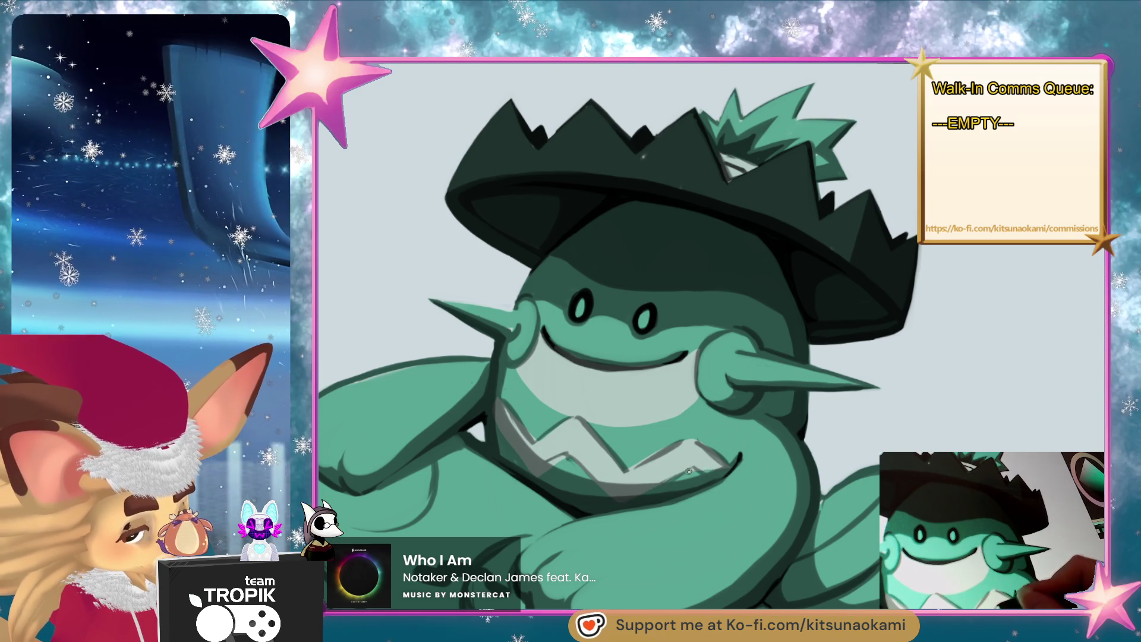
drag(868, 512, 963, 316)
mouse_move(865, 377)
mouse_down()
mouse_move(898, 446)
mouse_move(808, 511)
mouse_move(952, 386)
mouse_move(990, 333)
mouse_up()
scroll(990, 332, down, 3)
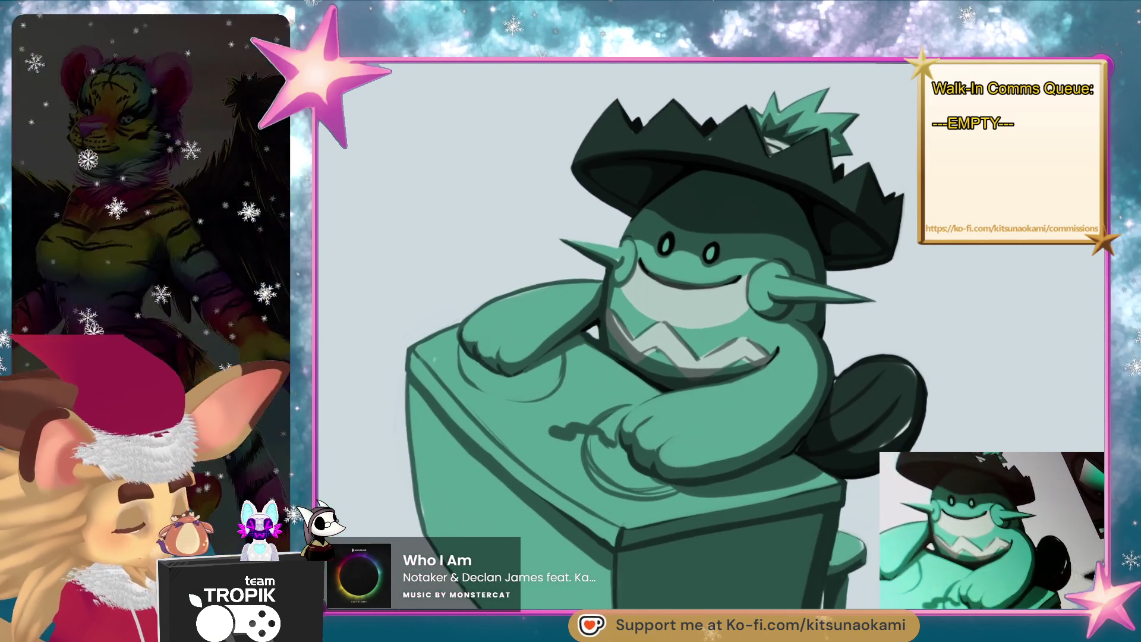
- Pan around the canvas to review the whole character on the desk
mouse_move(955, 557)
mouse_down()
mouse_move(925, 423)
mouse_move(914, 448)
mouse_up()
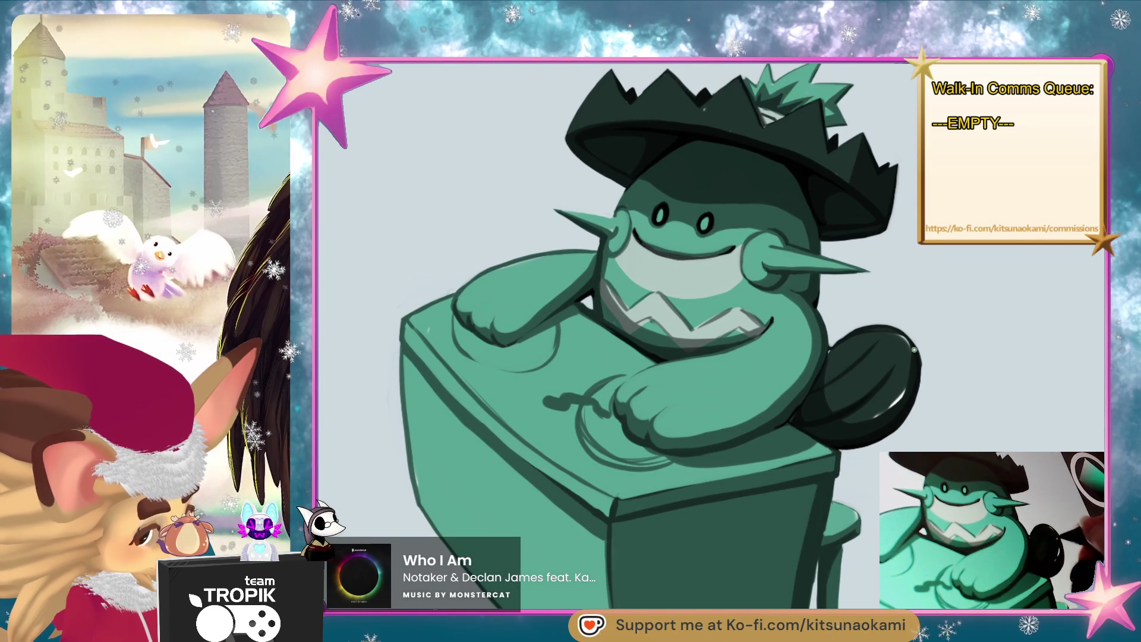
drag(814, 406, 805, 513)
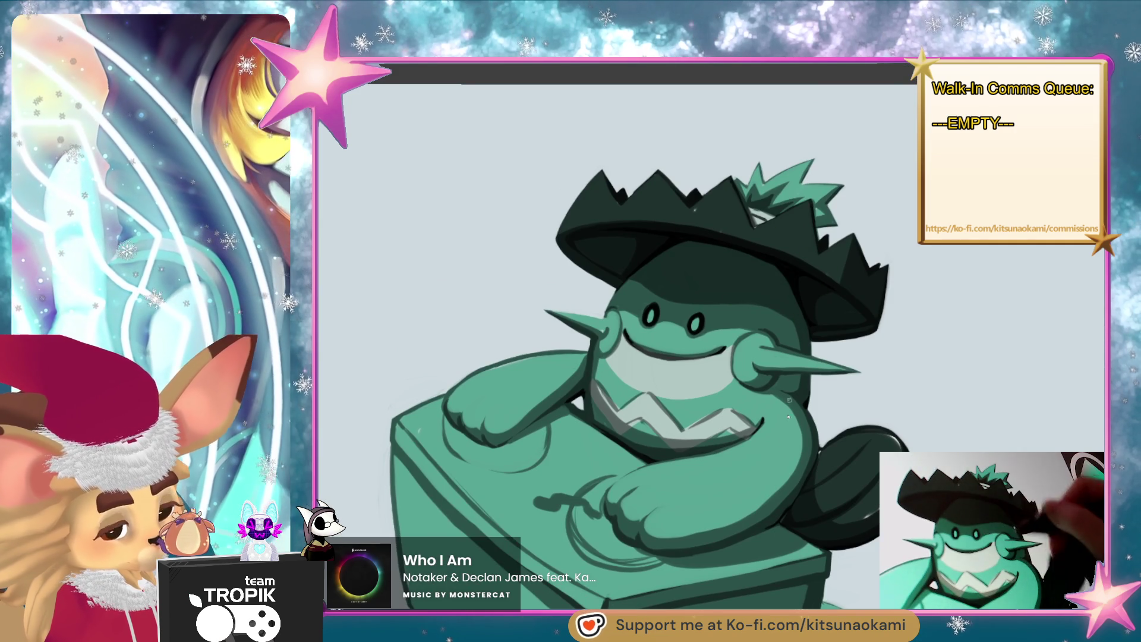
drag(707, 290, 726, 159)
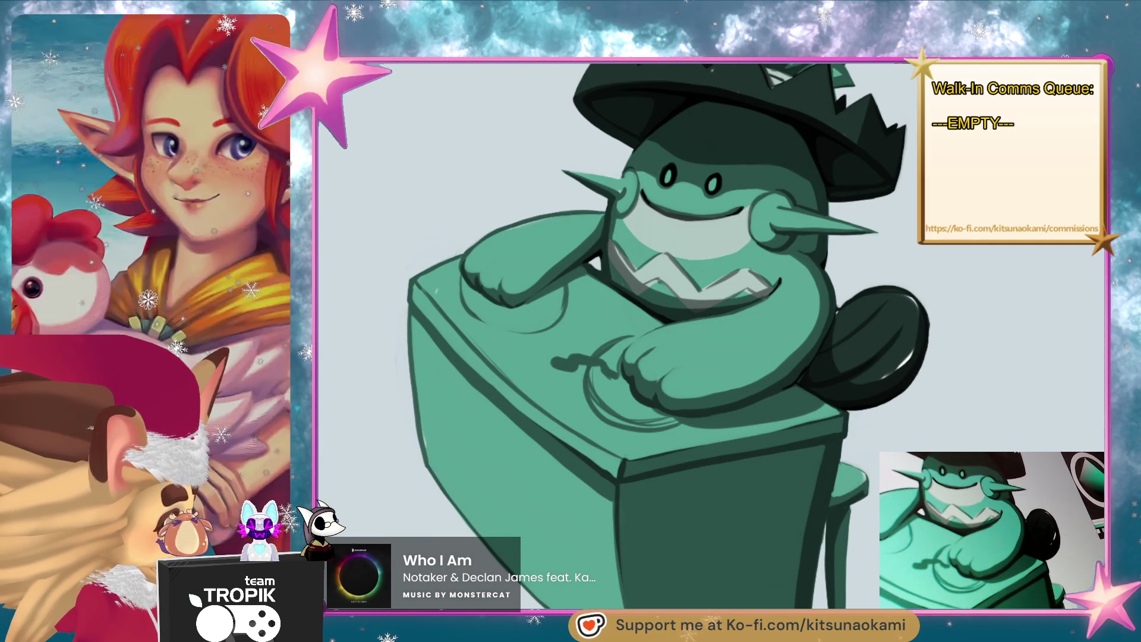
mouse_move(916, 321)
mouse_down()
mouse_move(874, 366)
mouse_move(900, 413)
mouse_up()
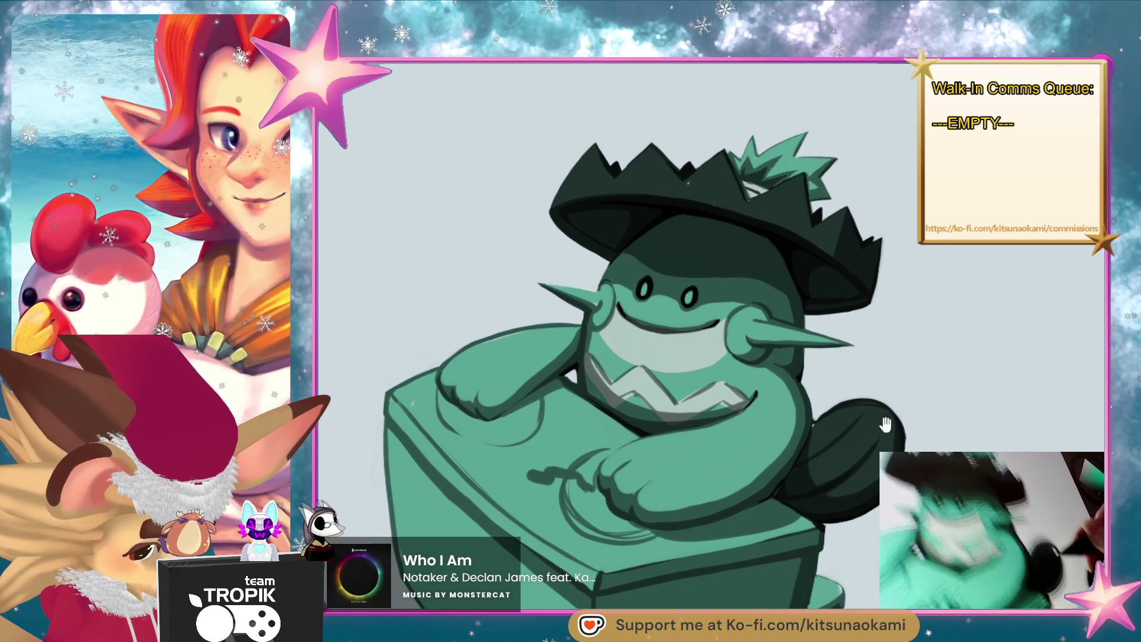
drag(823, 296, 847, 250)
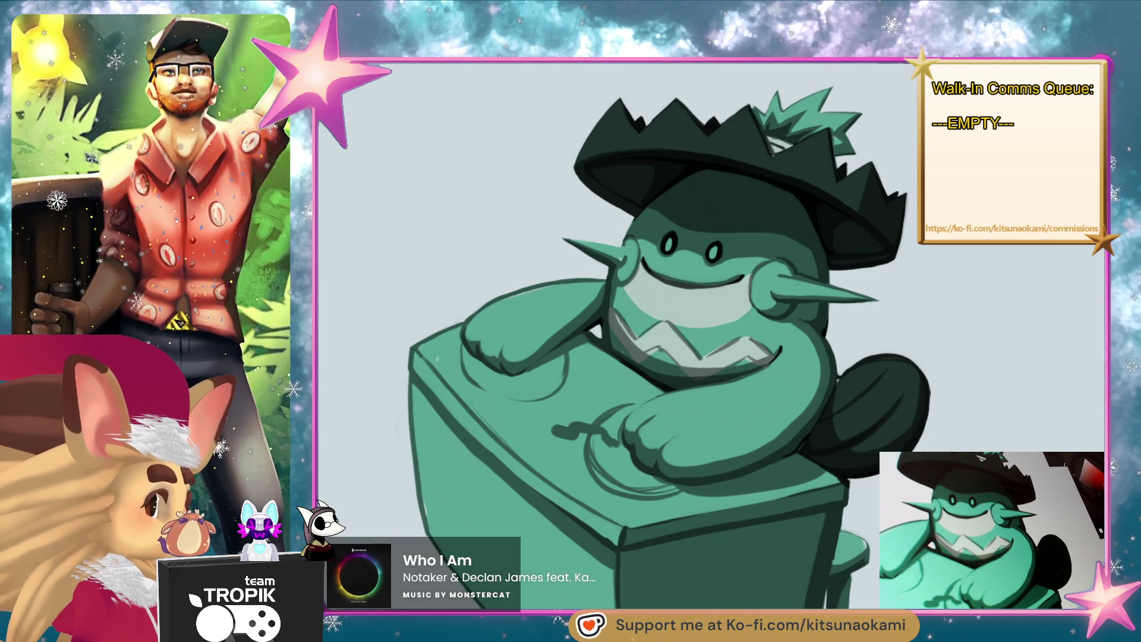
- Paint the eye, both cheek blushes and the carrot-like cheek spike red
drag(713, 248, 668, 244)
mouse_move(791, 262)
mouse_down()
mouse_move(767, 267)
mouse_move(758, 291)
mouse_move(788, 310)
mouse_move(874, 298)
mouse_move(820, 291)
mouse_up()
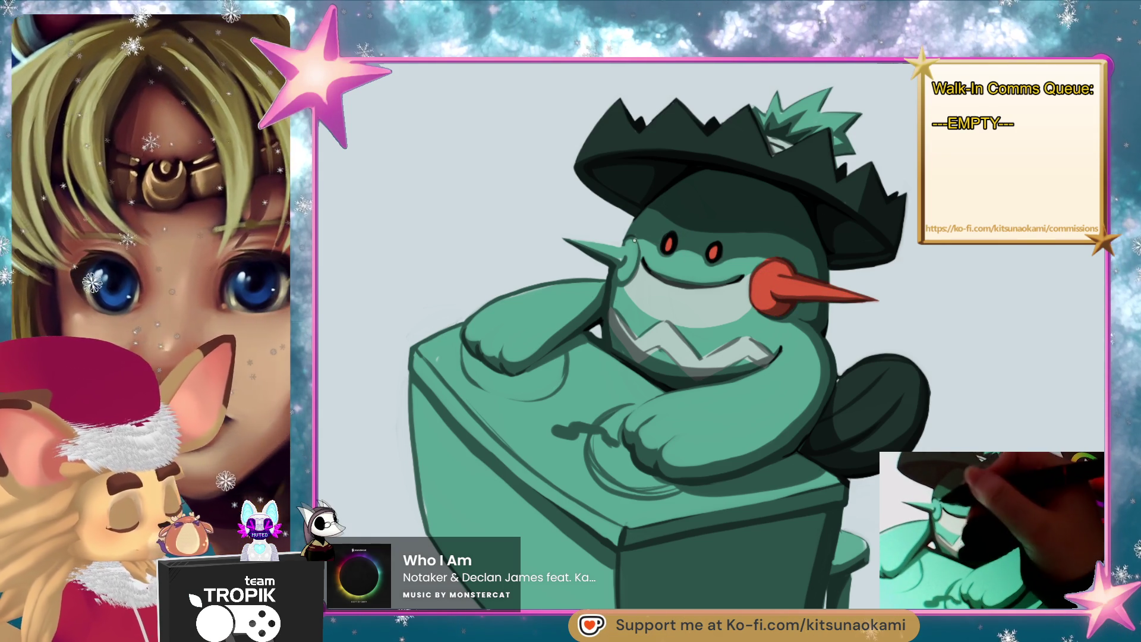
mouse_move(633, 249)
mouse_down()
mouse_move(610, 272)
mouse_move(566, 240)
mouse_up()
mouse_move(713, 387)
mouse_down()
mouse_move(858, 475)
mouse_move(863, 456)
mouse_move(855, 472)
mouse_move(838, 467)
mouse_up()
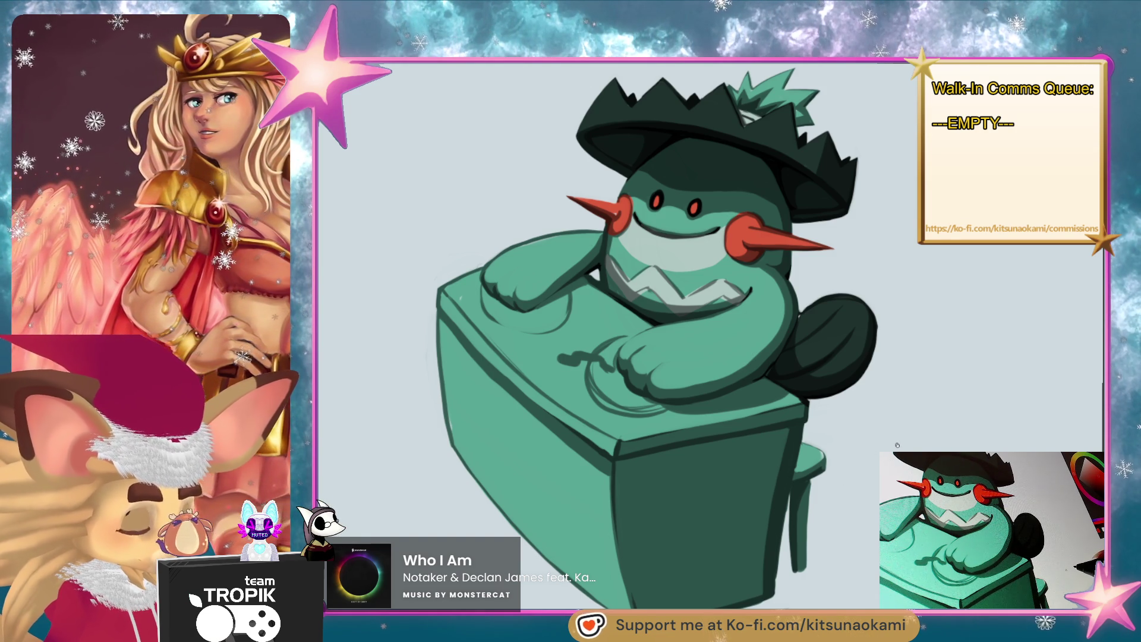
scroll(855, 249, up, 5)
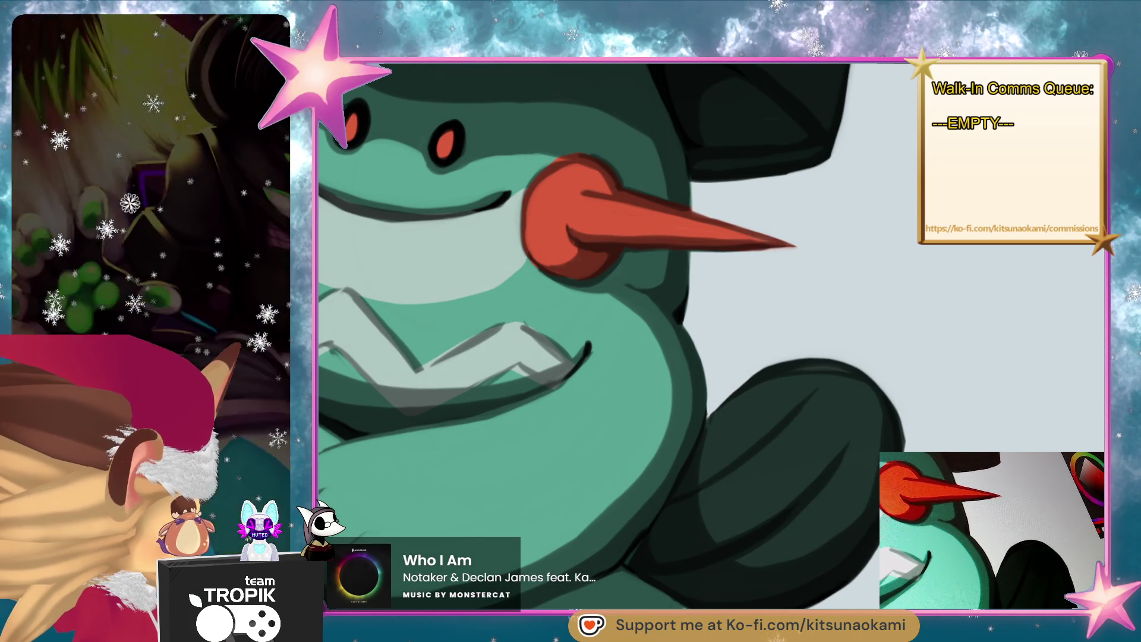
- Clean up the dark arm's top edge, then zoom to fit and re-centre the drawing
mouse_move(737, 387)
mouse_down()
mouse_move(832, 370)
mouse_move(892, 405)
mouse_up()
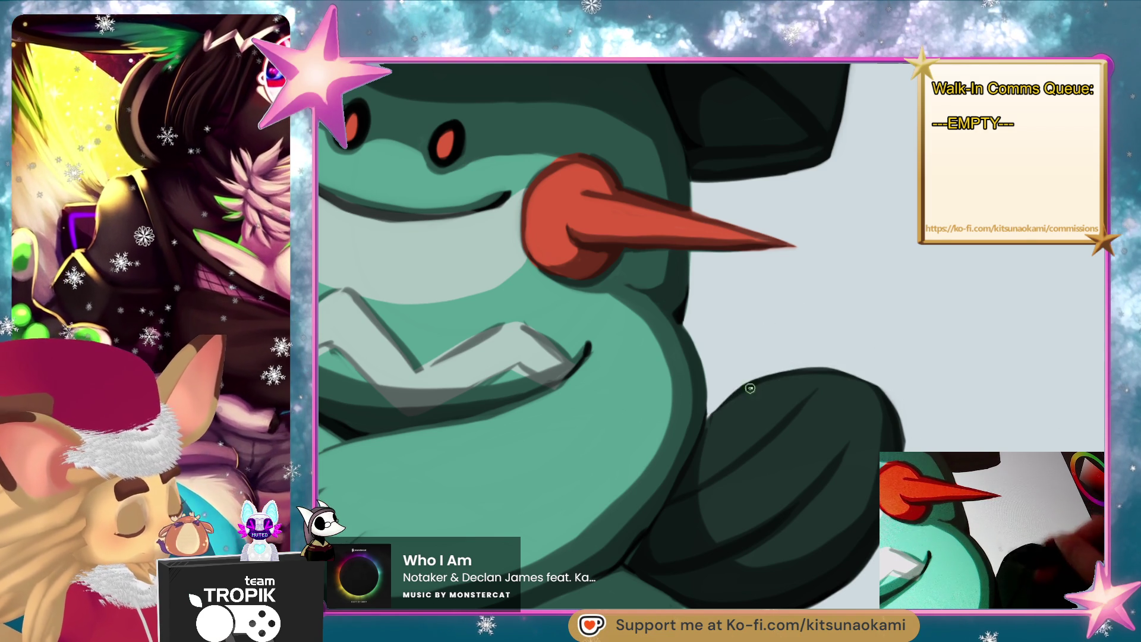
key(ctrl+0)
drag(741, 453, 850, 390)
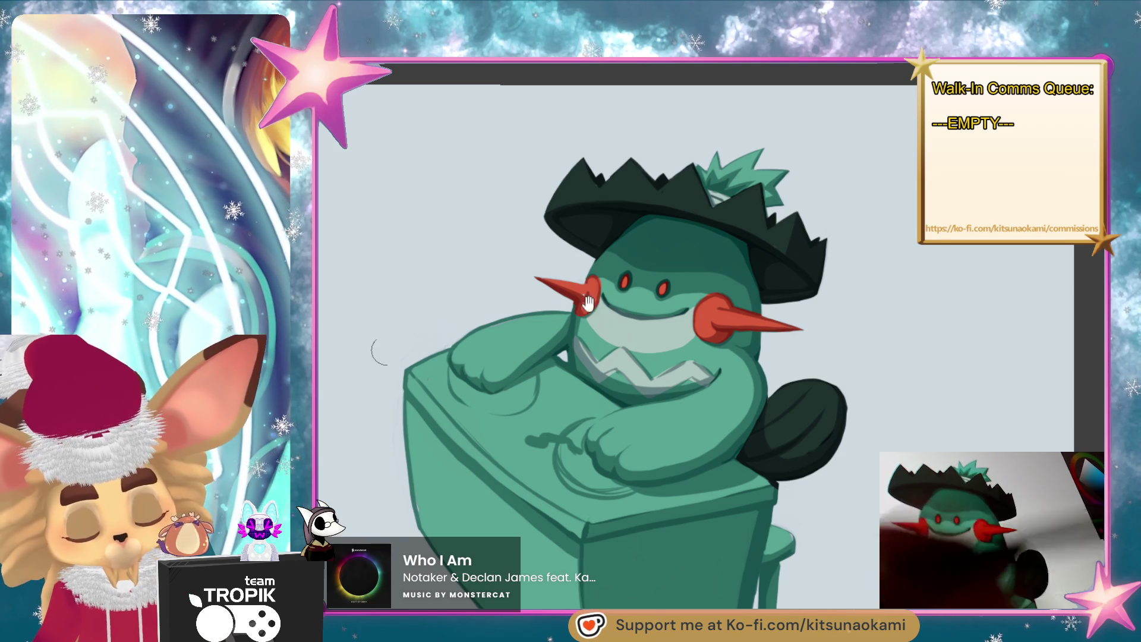
- Zoom in and out around the face, then begin a dark stroke on the desk's right edge
scroll(554, 307, up, 5)
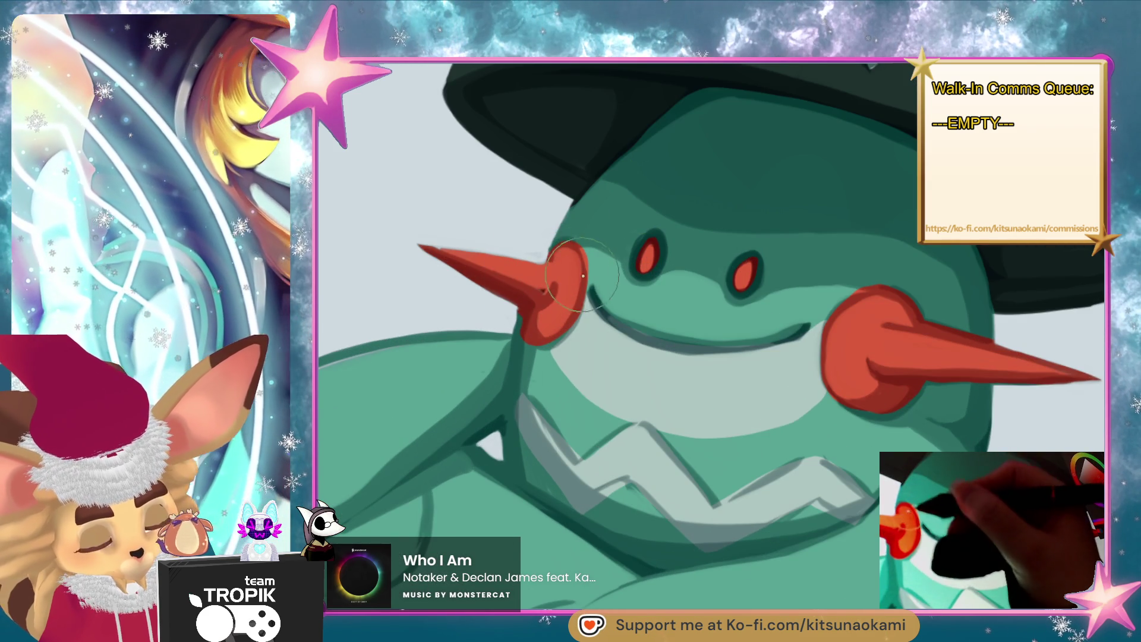
scroll(581, 271, down, 2)
scroll(466, 326, up, 2)
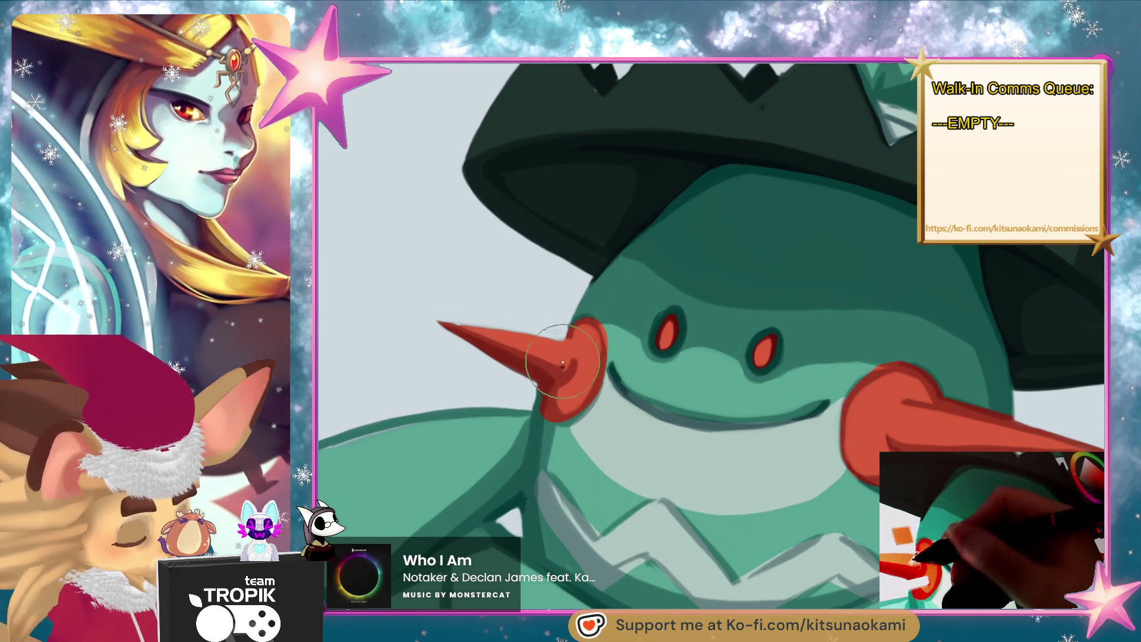
scroll(618, 423, down, 1)
scroll(618, 423, down, 2)
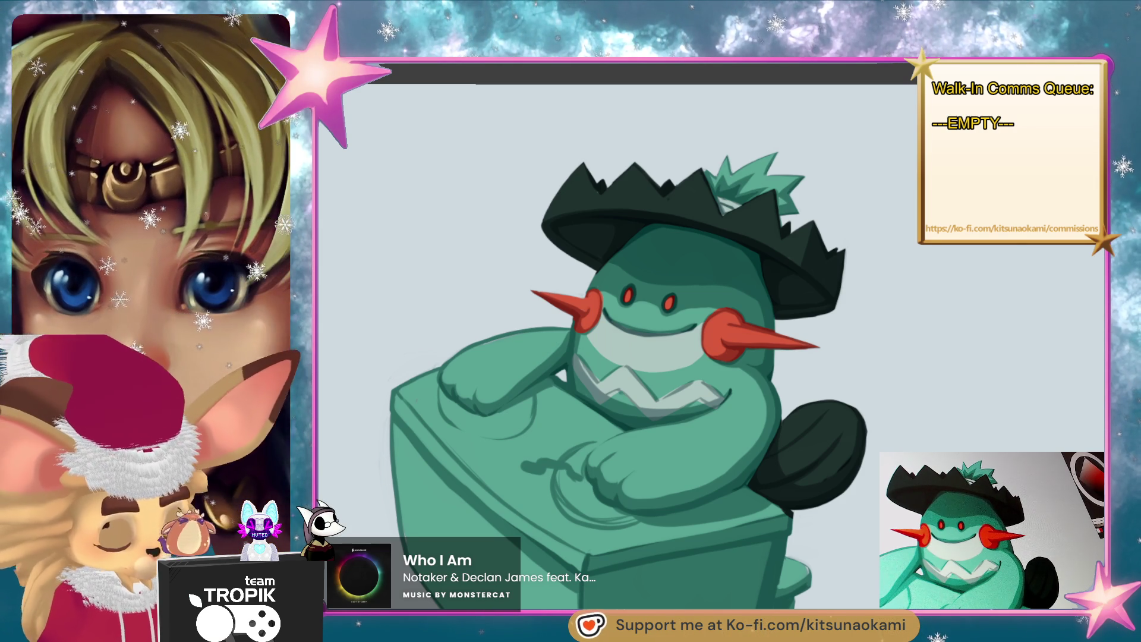
scroll(619, 333, down, 5)
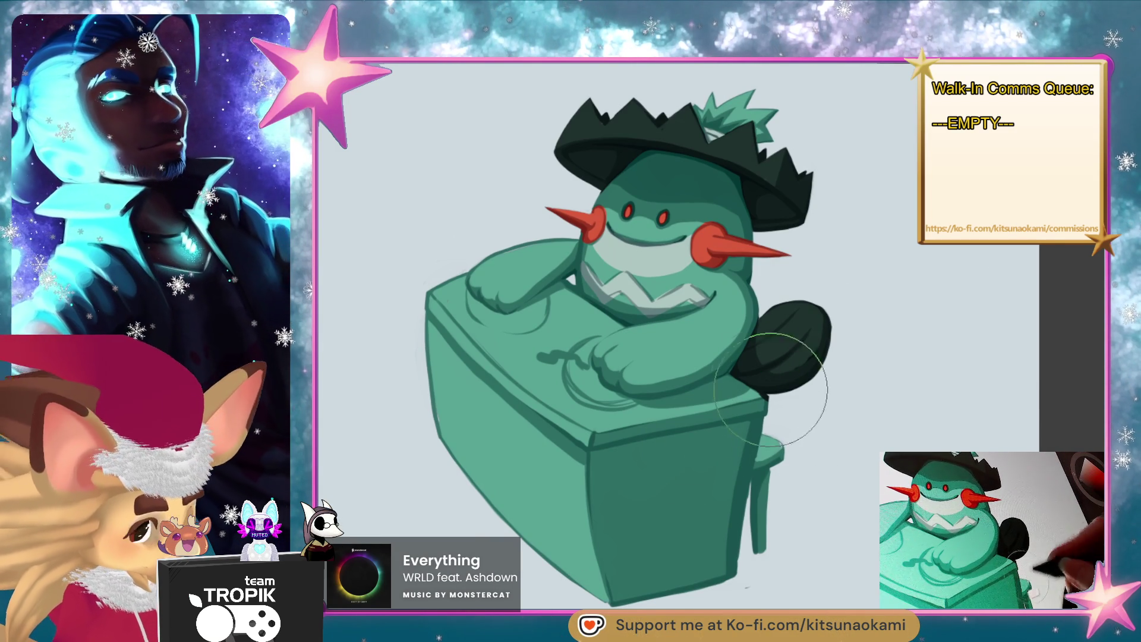
mouse_move(728, 446)
mouse_down()
mouse_move(739, 424)
mouse_move(734, 565)
mouse_move(713, 440)
mouse_move(687, 585)
mouse_up()
- Shade the desk's right side, the top under the arm, and the arm-body gap dark
drag(710, 419, 681, 451)
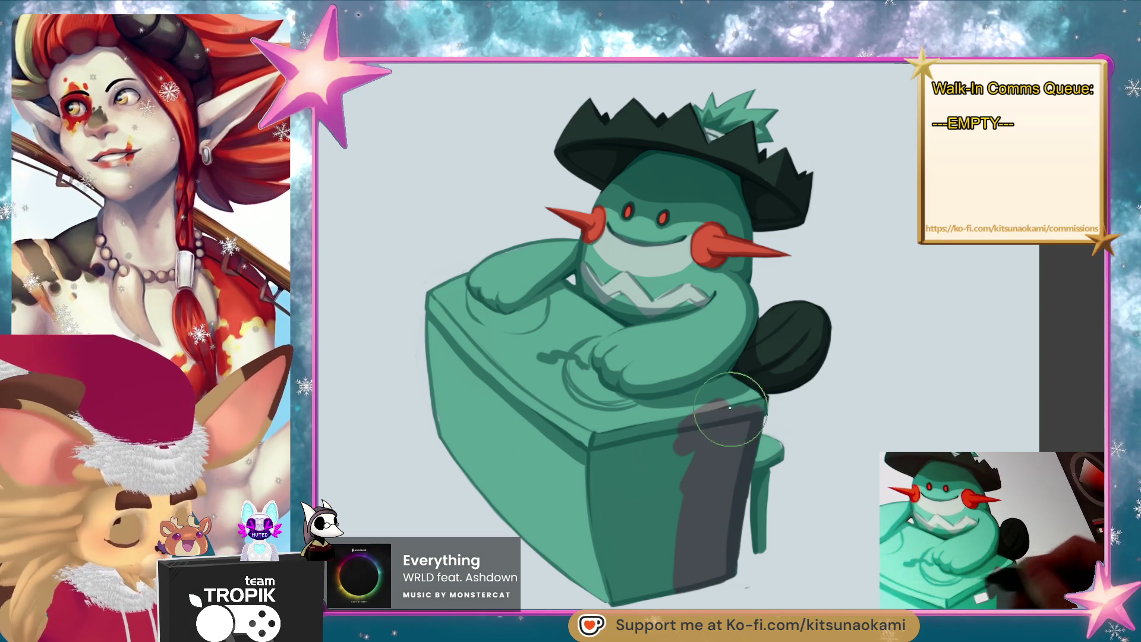
drag(722, 381, 664, 402)
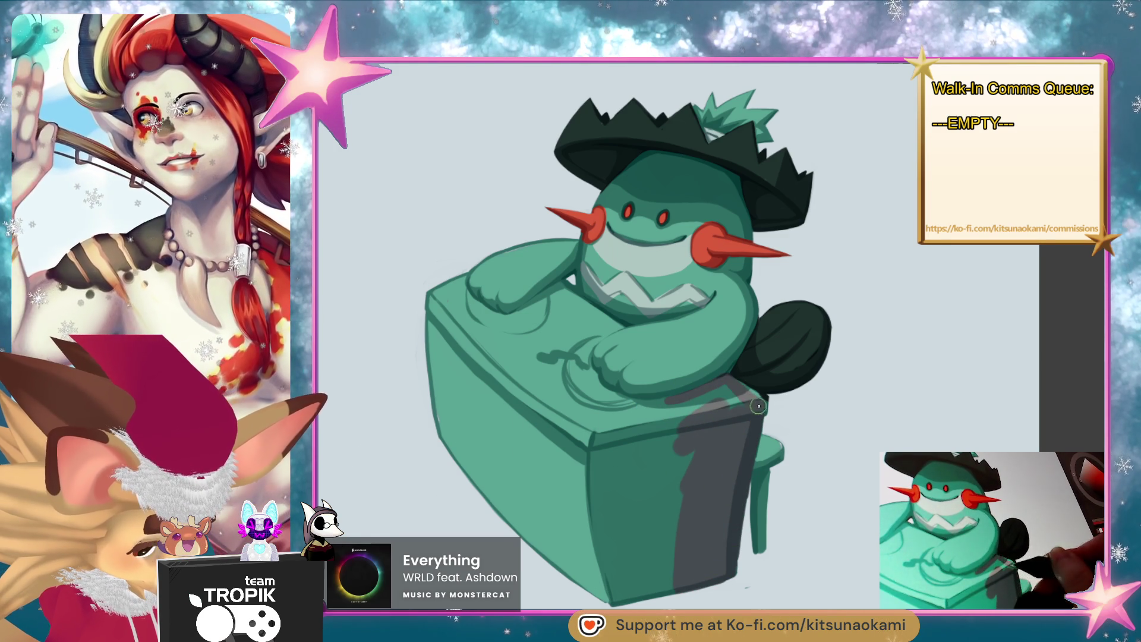
mouse_move(758, 397)
mouse_down()
mouse_move(642, 431)
mouse_move(595, 397)
mouse_up()
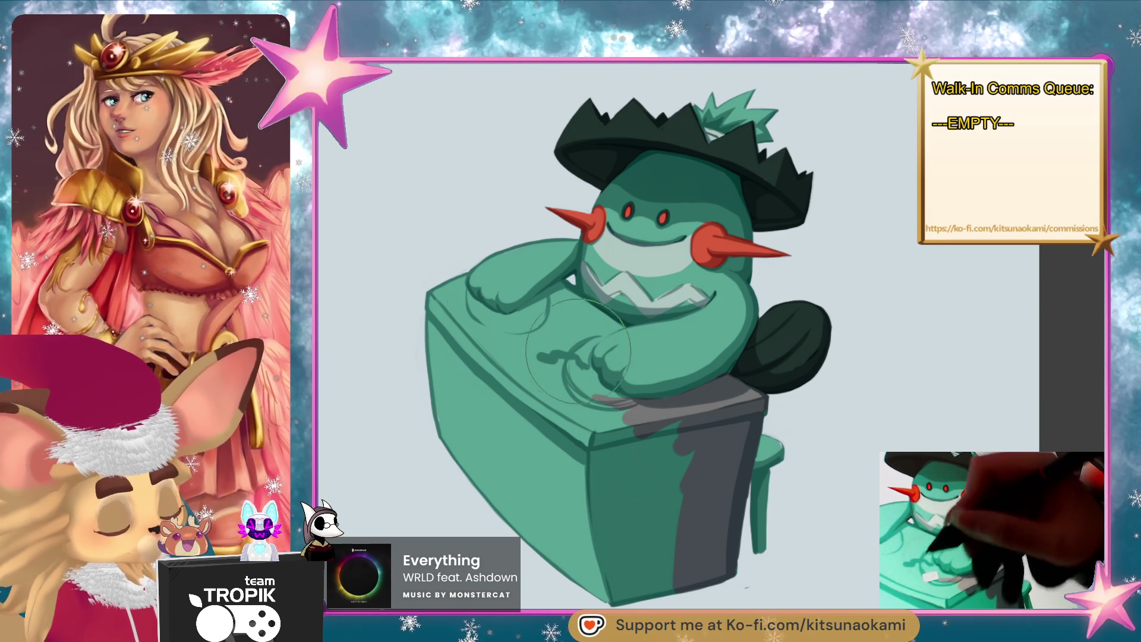
mouse_move(565, 287)
mouse_down()
mouse_move(536, 312)
mouse_move(589, 333)
mouse_move(612, 324)
mouse_up()
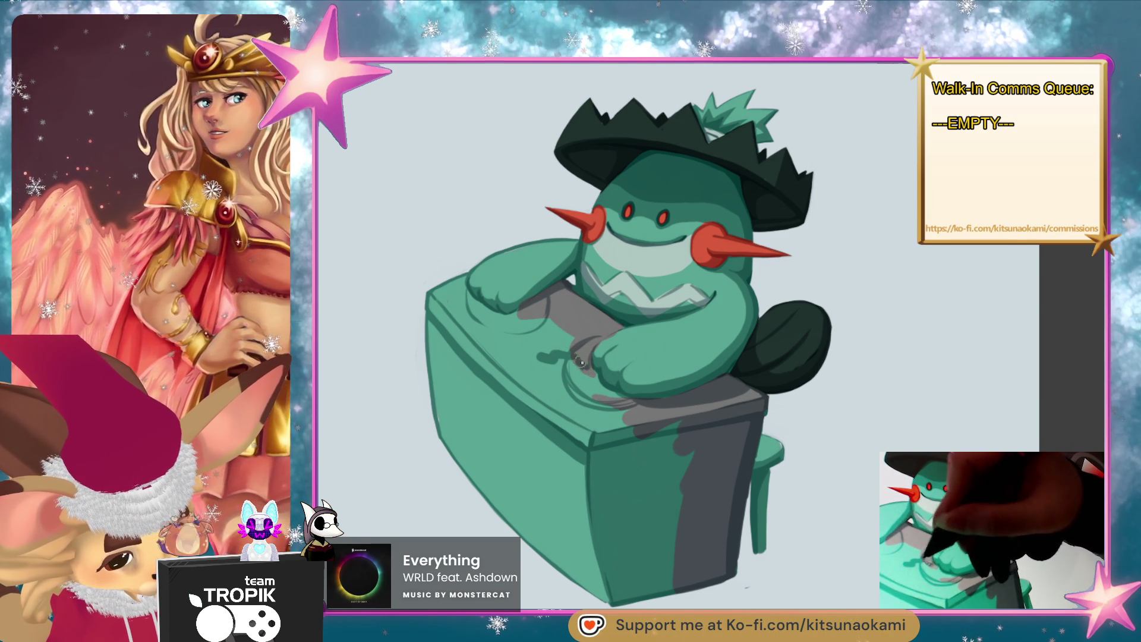
- Paint grey over the desk top, left edge and remaining green on the front
mouse_move(626, 404)
mouse_down()
mouse_move(562, 366)
mouse_move(544, 326)
mouse_move(468, 295)
mouse_move(461, 315)
mouse_up()
mouse_move(467, 273)
mouse_down()
mouse_move(445, 318)
mouse_move(443, 306)
mouse_move(428, 431)
mouse_up()
drag(445, 318, 473, 499)
mouse_move(473, 336)
mouse_down()
mouse_move(496, 506)
mouse_move(482, 342)
mouse_move(547, 360)
mouse_move(535, 451)
mouse_up()
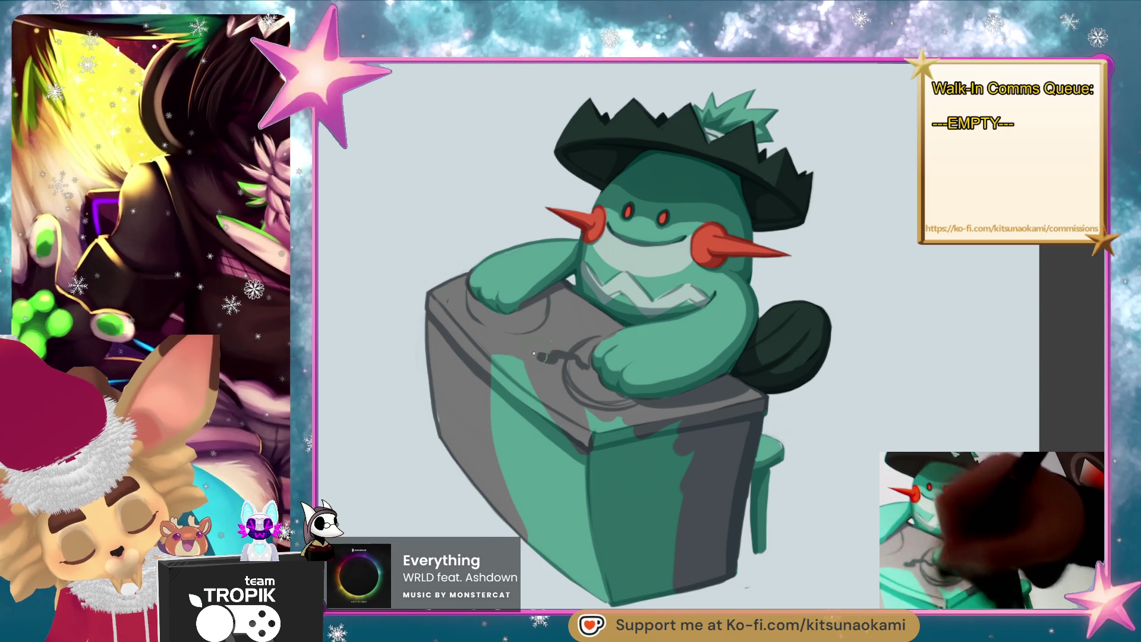
mouse_move(564, 494)
mouse_down()
mouse_move(515, 379)
mouse_move(553, 523)
mouse_up()
drag(502, 458, 577, 577)
drag(588, 506, 604, 594)
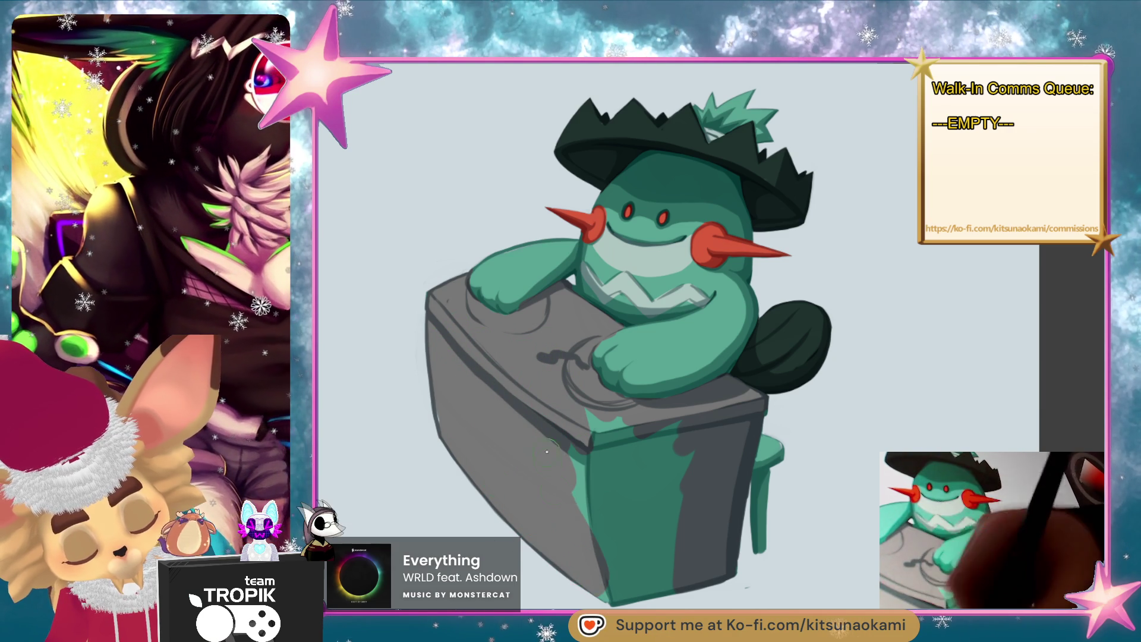
mouse_move(618, 482)
mouse_down()
mouse_move(625, 553)
mouse_move(676, 543)
mouse_move(660, 440)
mouse_move(630, 499)
mouse_move(598, 488)
mouse_move(657, 497)
mouse_up()
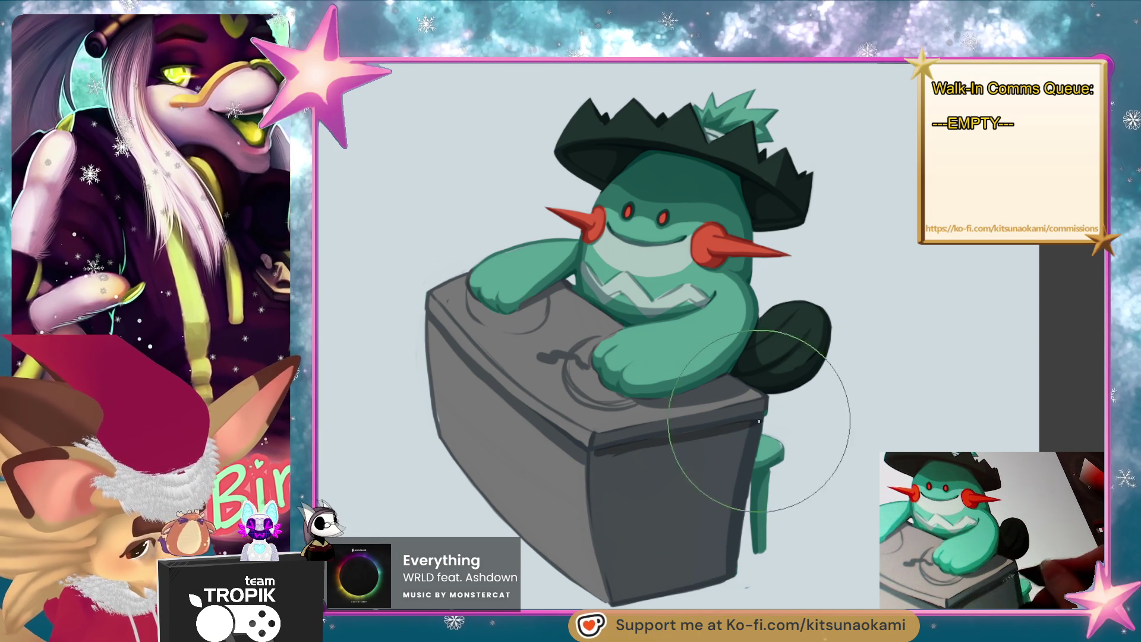
- Darken the desk's right front edge and add dark shading down its front
drag(758, 420, 728, 586)
drag(601, 460, 598, 607)
drag(654, 449, 601, 525)
drag(654, 470, 660, 601)
mouse_move(716, 472)
mouse_down()
mouse_move(722, 561)
mouse_move(791, 567)
mouse_move(743, 452)
mouse_move(660, 321)
mouse_move(582, 371)
mouse_up()
- Darken the desk's top ridge and shade the desk top to its left
drag(542, 437, 642, 307)
mouse_move(583, 385)
mouse_down()
mouse_move(669, 296)
mouse_move(626, 318)
mouse_up()
mouse_move(532, 435)
mouse_down()
mouse_move(635, 308)
mouse_move(493, 440)
mouse_up()
drag(607, 280, 428, 452)
drag(476, 357, 395, 471)
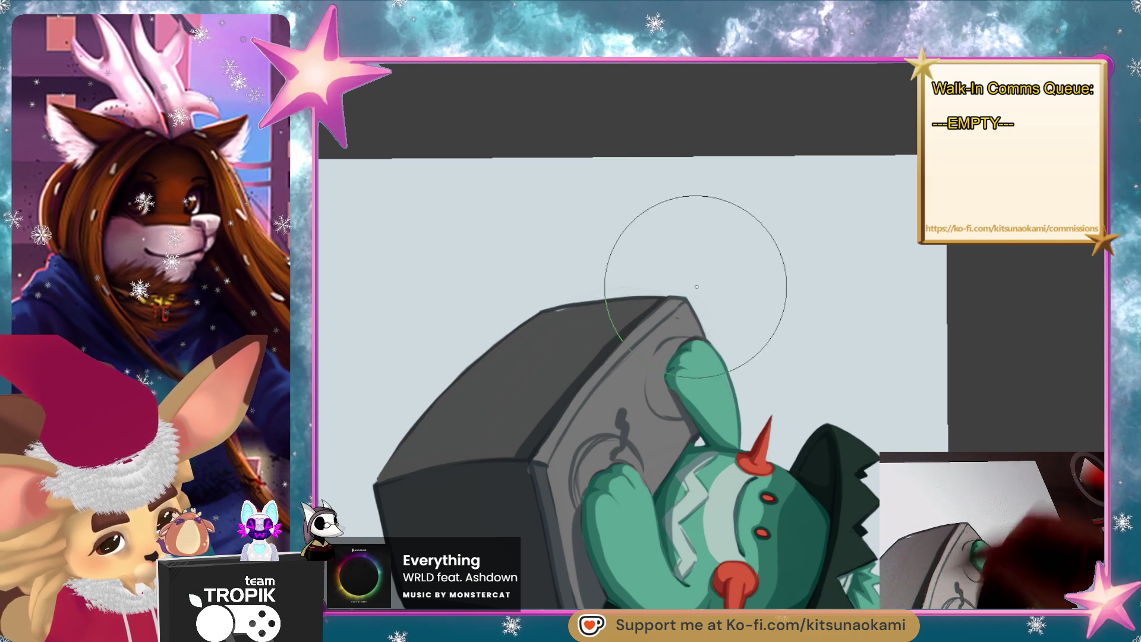
- Paint the stool beside the desk dark brown
drag(511, 533, 535, 410)
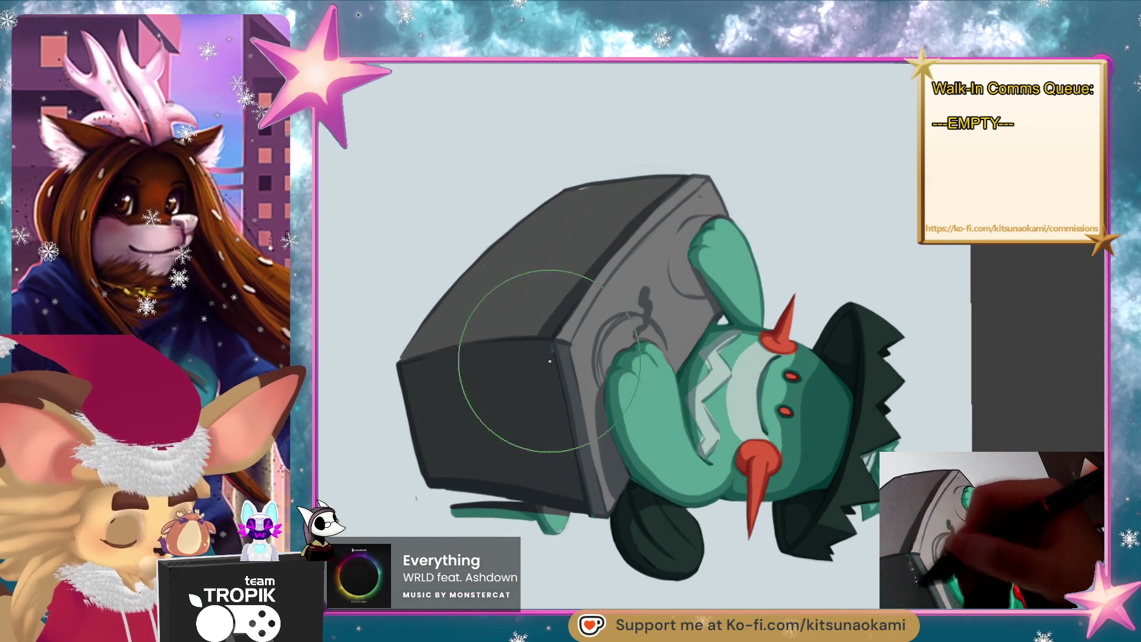
mouse_move(595, 573)
mouse_down()
mouse_move(635, 465)
mouse_move(594, 357)
mouse_up()
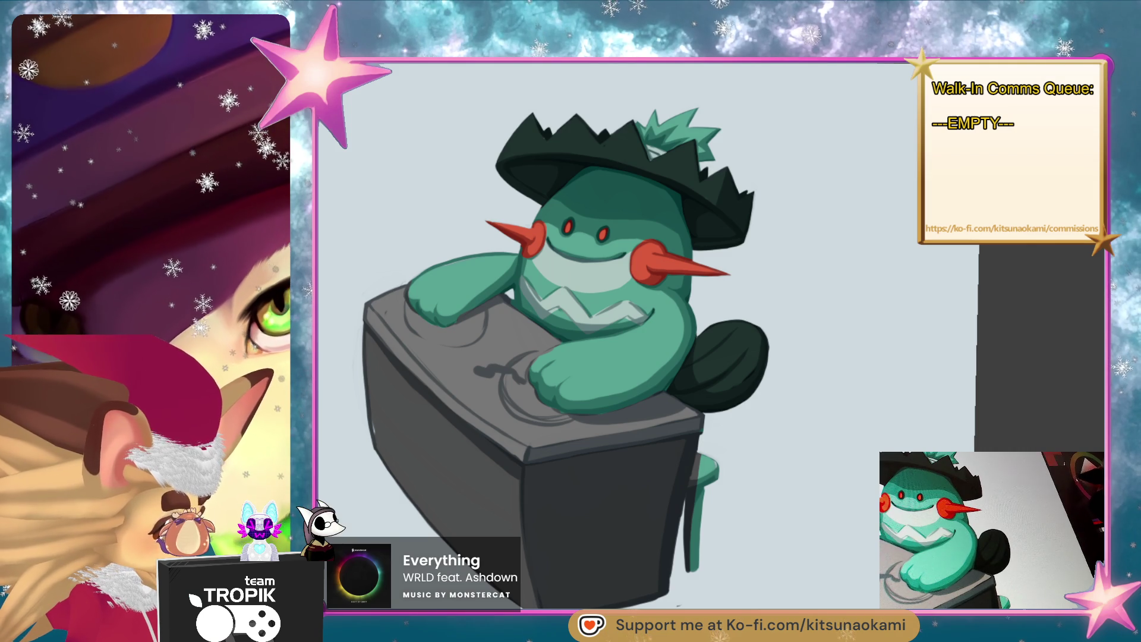
drag(698, 529, 701, 463)
mouse_move(695, 564)
mouse_down()
mouse_move(712, 461)
mouse_move(765, 446)
mouse_move(790, 466)
mouse_up()
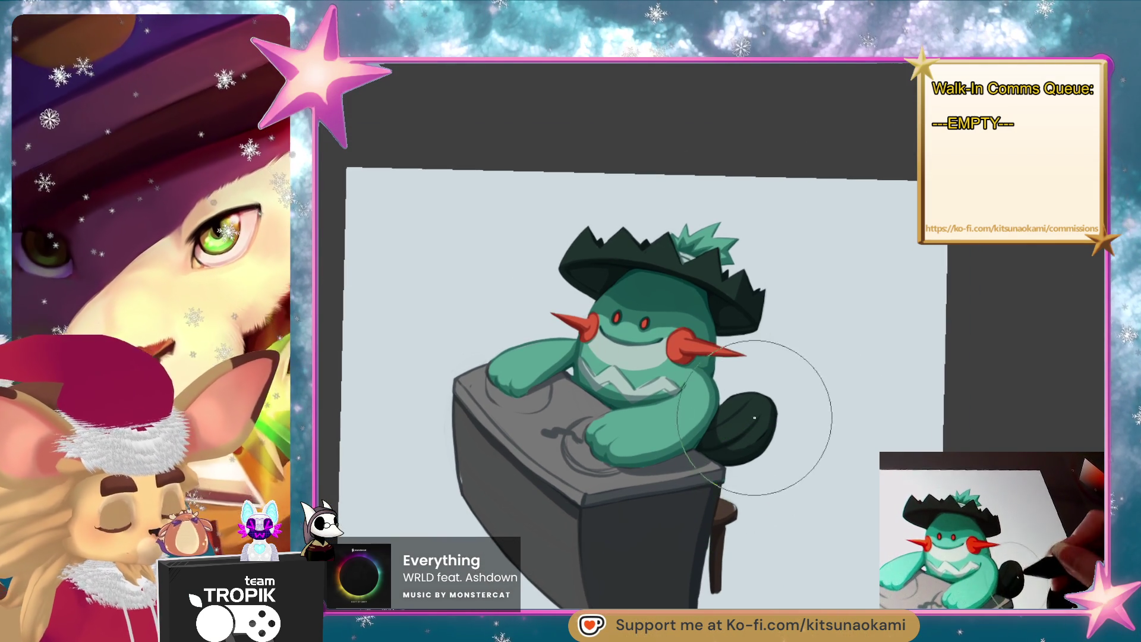
key(ctrl+plus)
key(ctrl+plus)
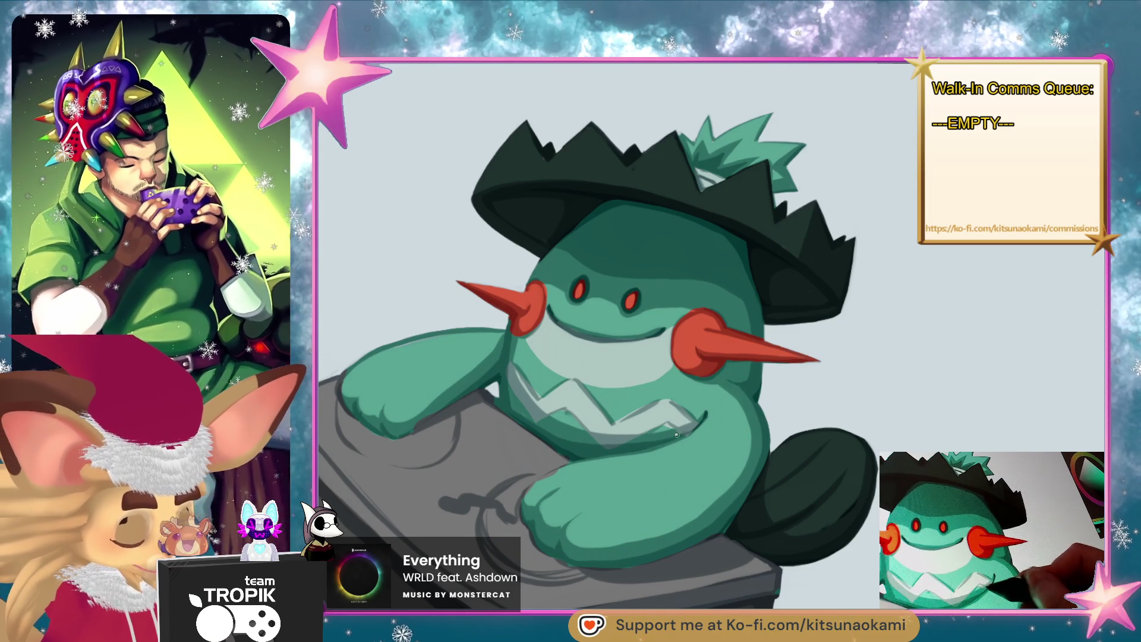
scroll(682, 438, down, 3)
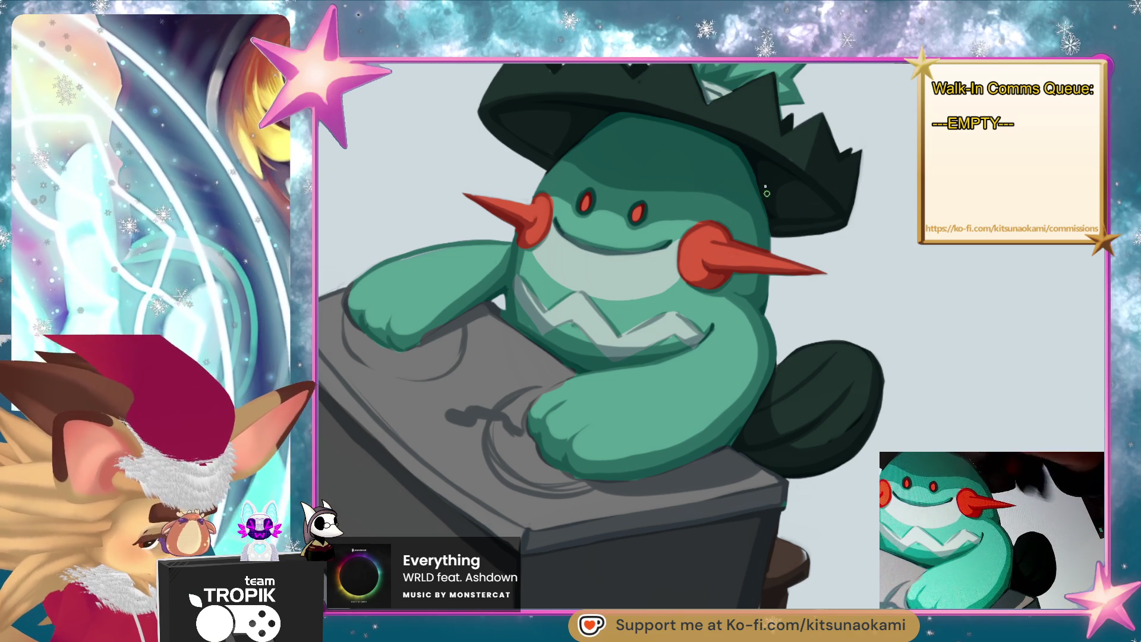
drag(590, 94, 598, 127)
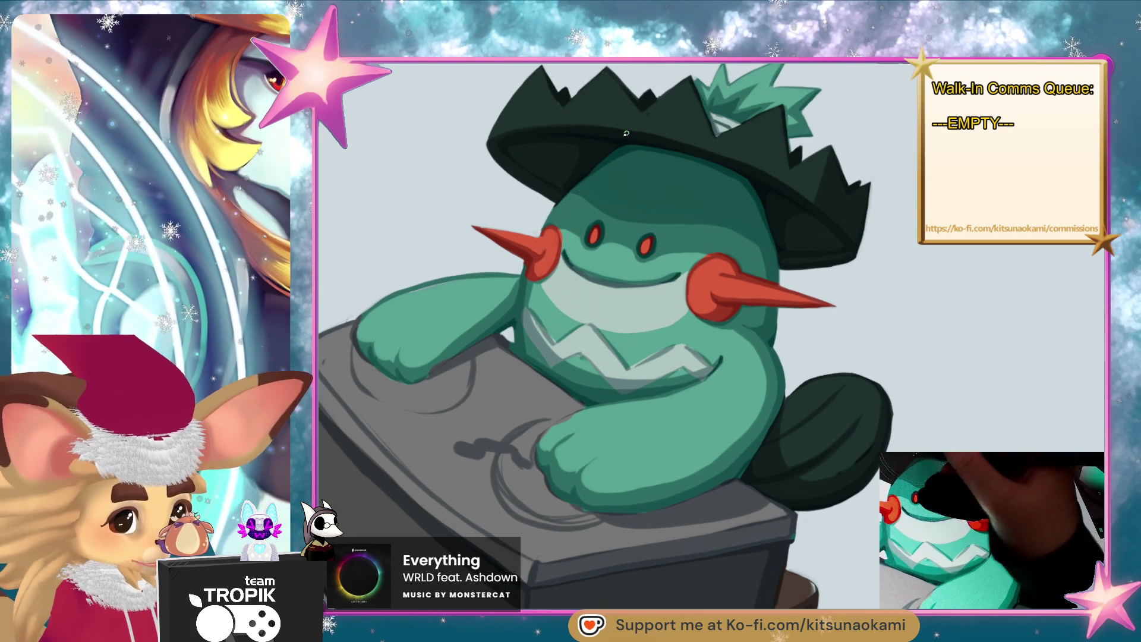
scroll(782, 474, down, 3)
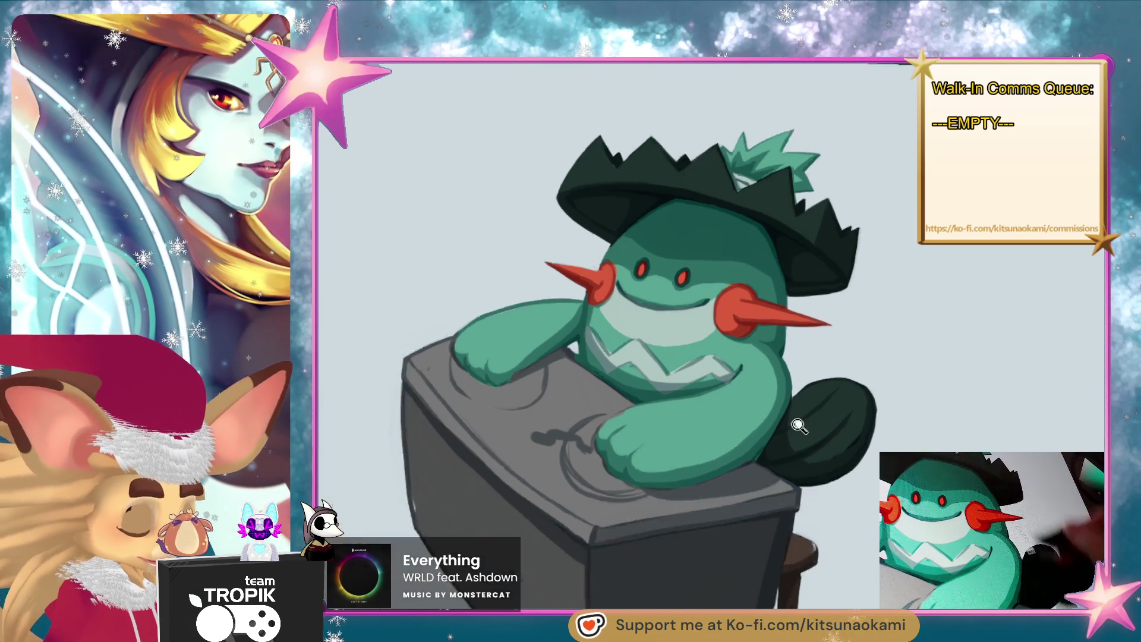
scroll(781, 474, up, 3)
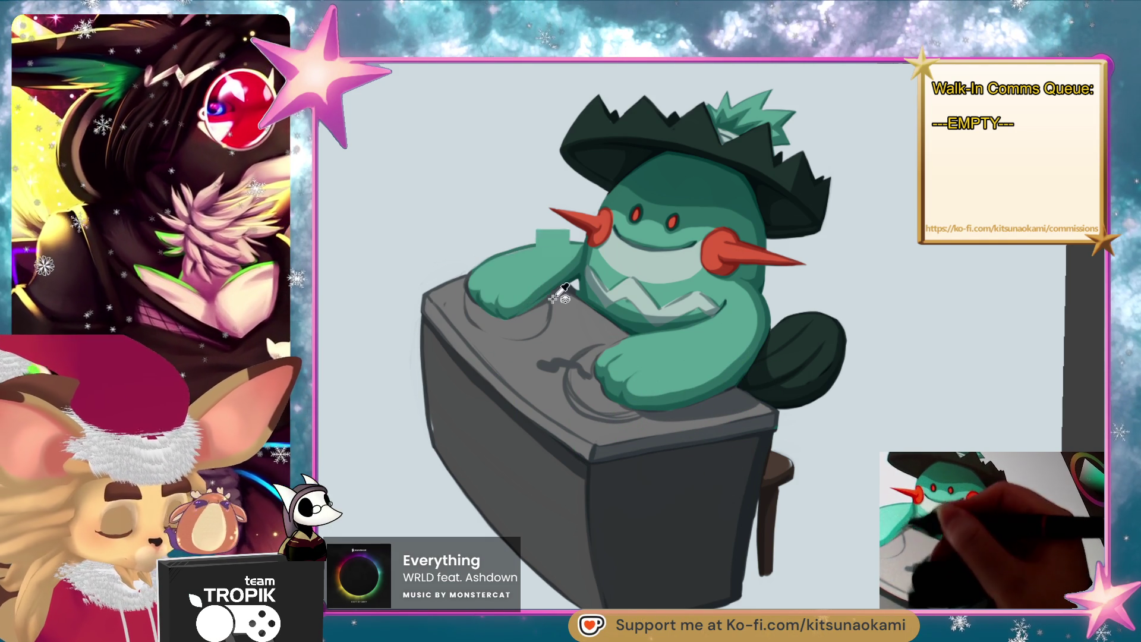
- Centre the turntables and add light gray highlights on the turntable top and left rim
drag(516, 319, 816, 526)
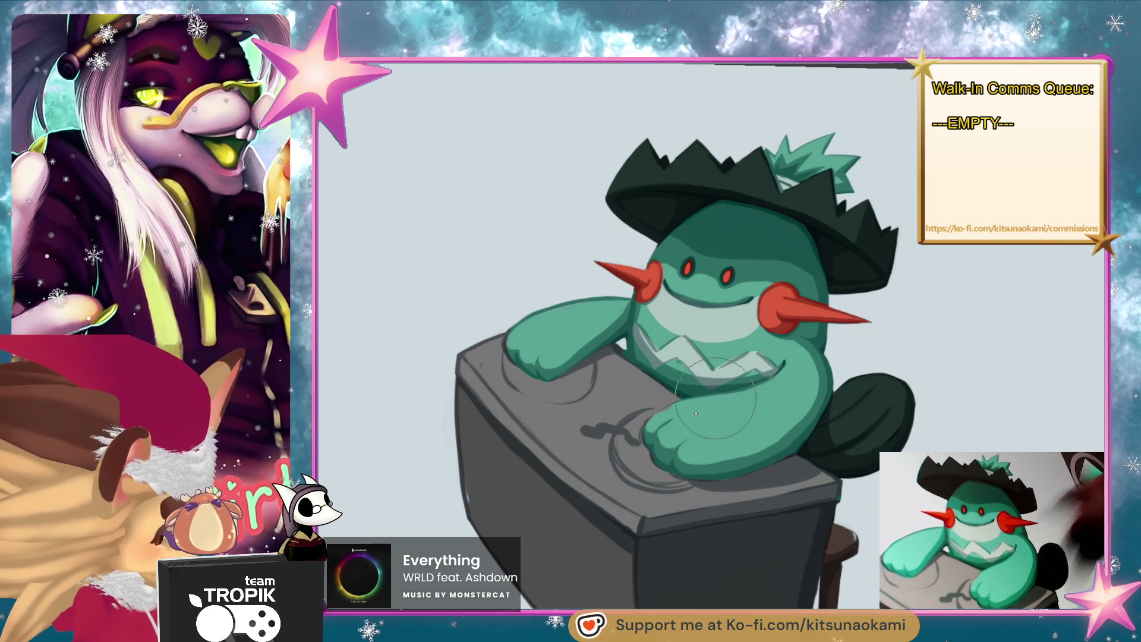
mouse_move(639, 471)
mouse_down()
mouse_move(624, 455)
mouse_move(642, 465)
mouse_up()
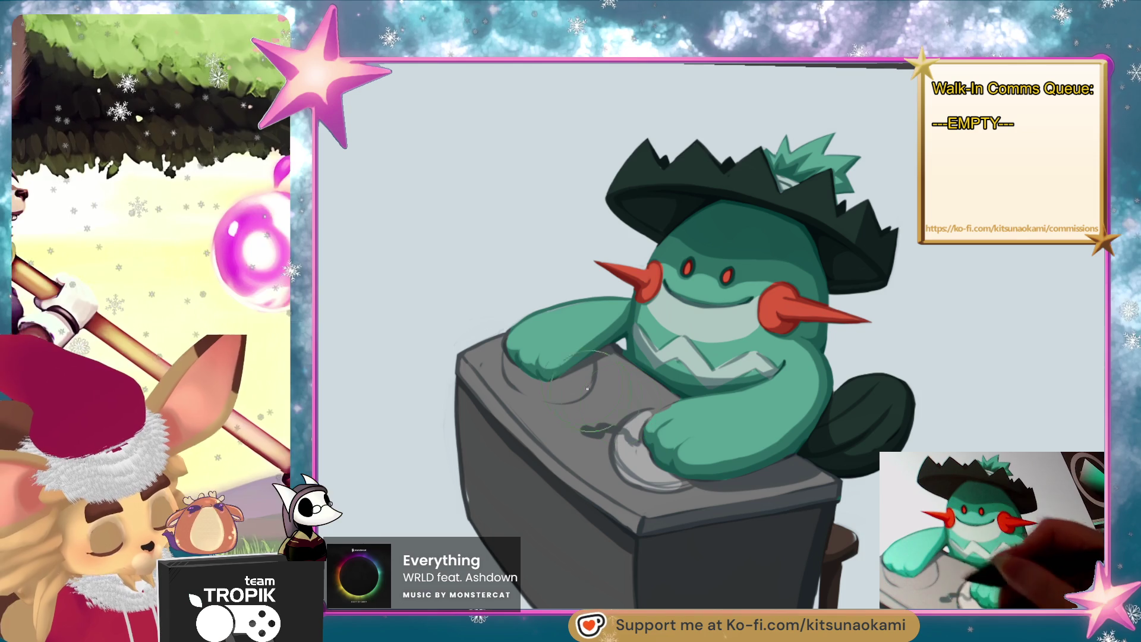
mouse_move(586, 372)
mouse_down()
mouse_move(570, 395)
mouse_move(532, 401)
mouse_move(508, 365)
mouse_move(521, 376)
mouse_up()
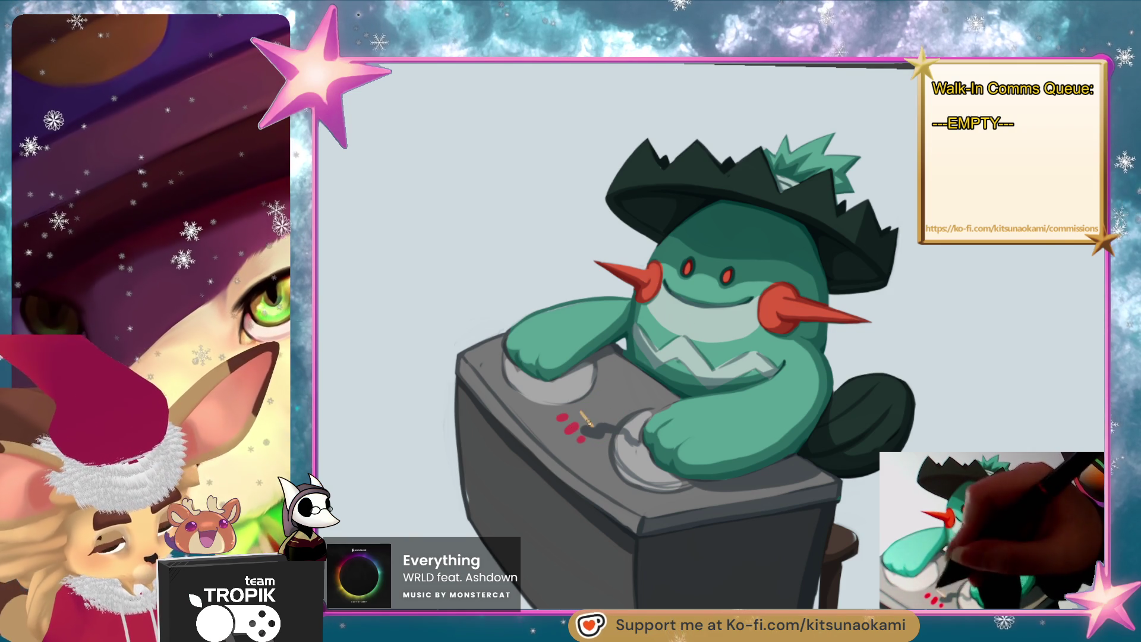
- Thicken the yellow-tan stroke on the lever beside the red buttons
drag(584, 423, 594, 410)
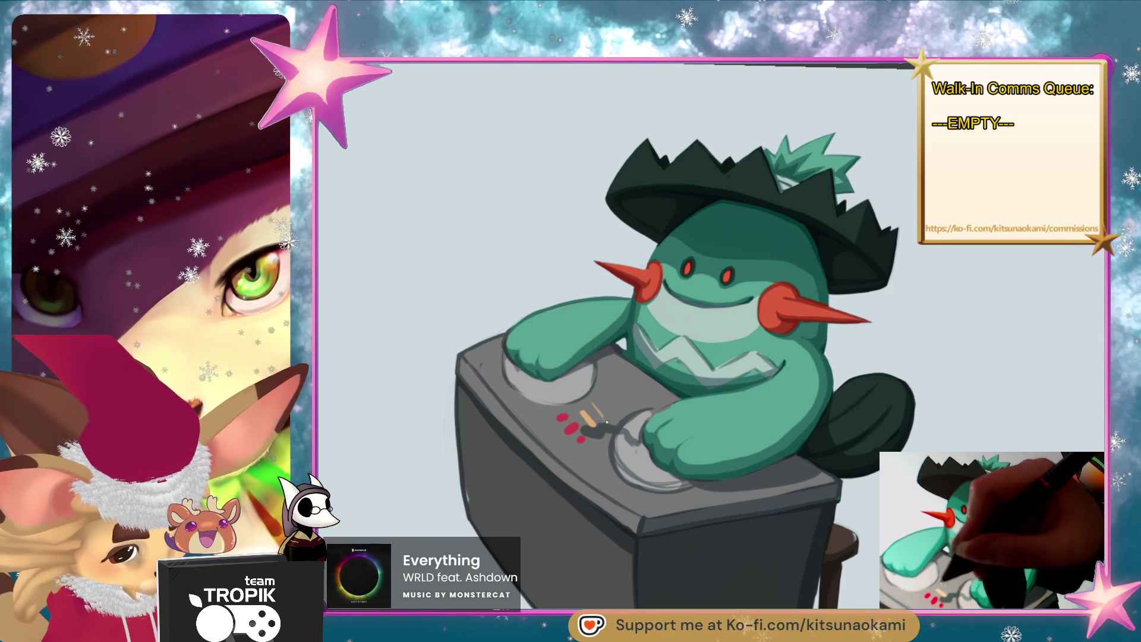
scroll(604, 418, down, 3)
scroll(824, 221, up, 2)
drag(824, 221, 836, 191)
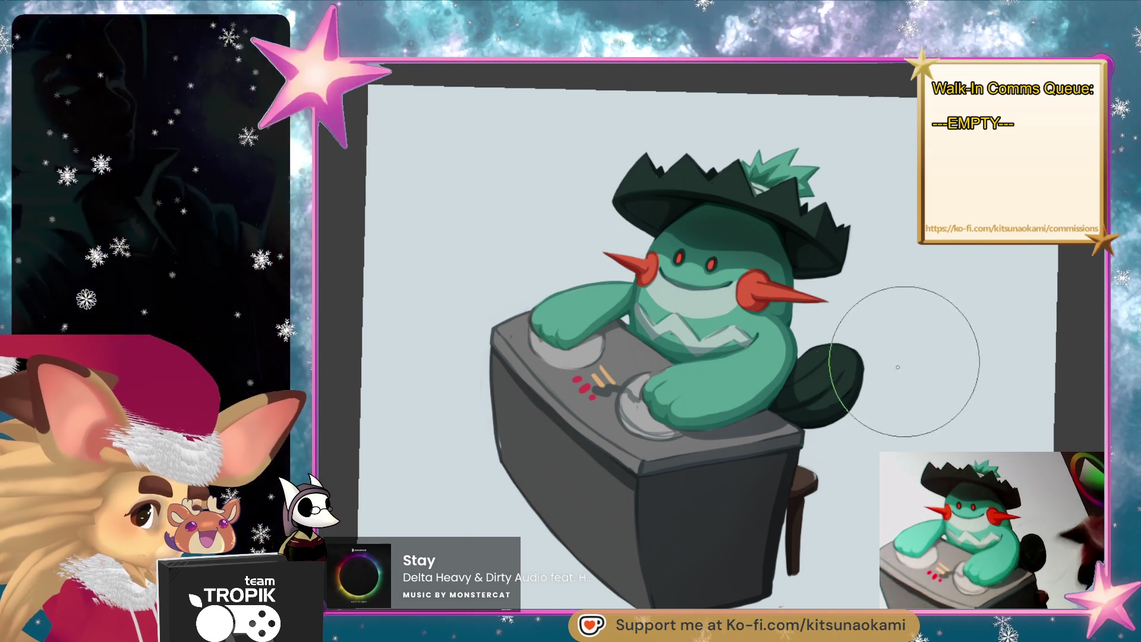
scroll(918, 488, down, 3)
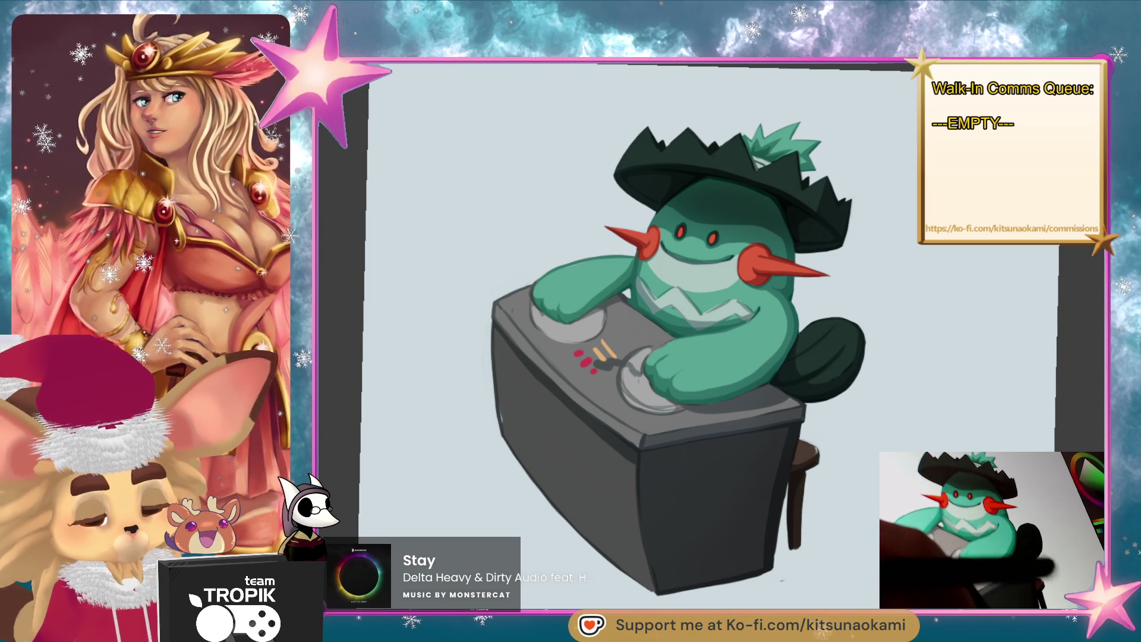
- Shift the drawing down, then tilt the view about 35° and zoom in on the hat brim
drag(811, 106, 826, 177)
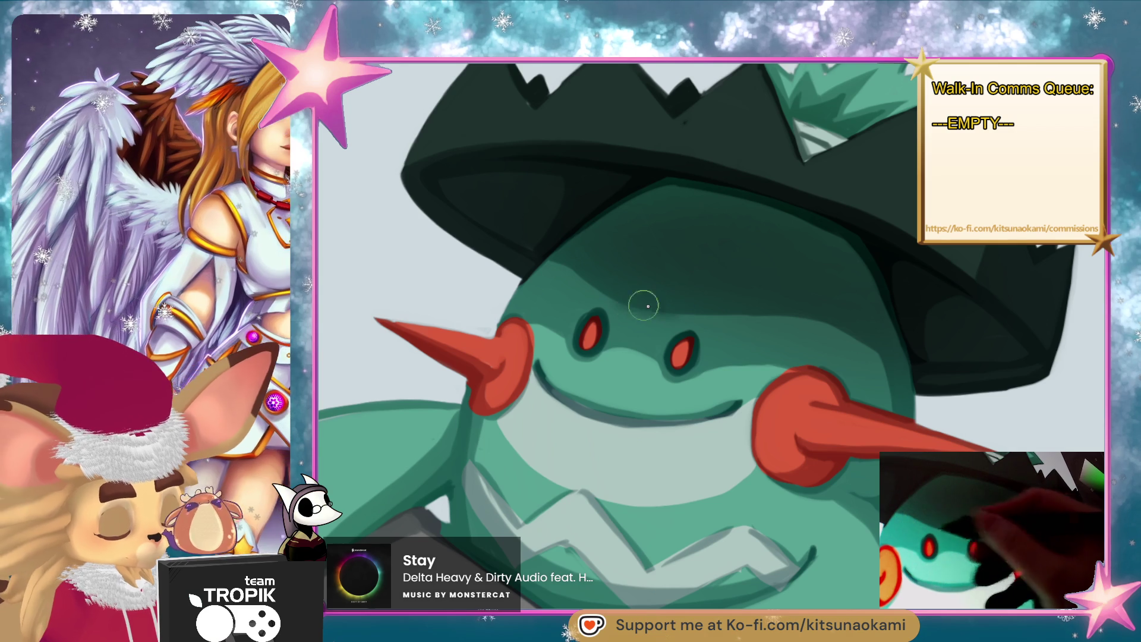
drag(707, 475, 755, 295)
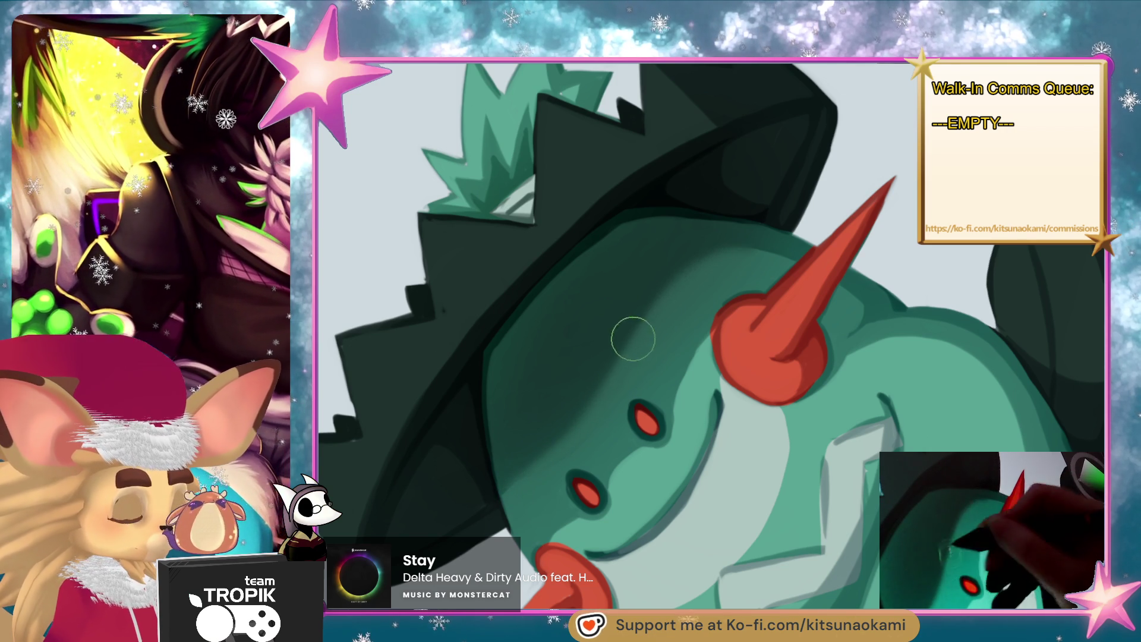
- Enlarge the brush for broad forehead shading and straighten the view onto the whole creature
key(bracketright)
key(bracketright)
key(bracketleft)
key(bracketleft)
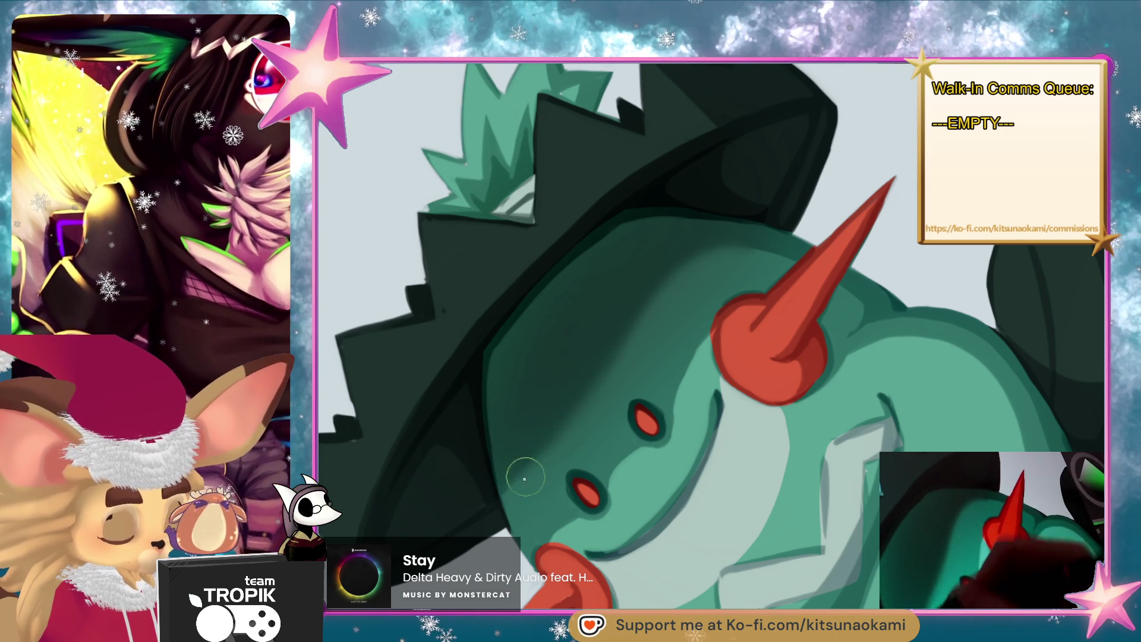
key(bracketright)
key(bracketright)
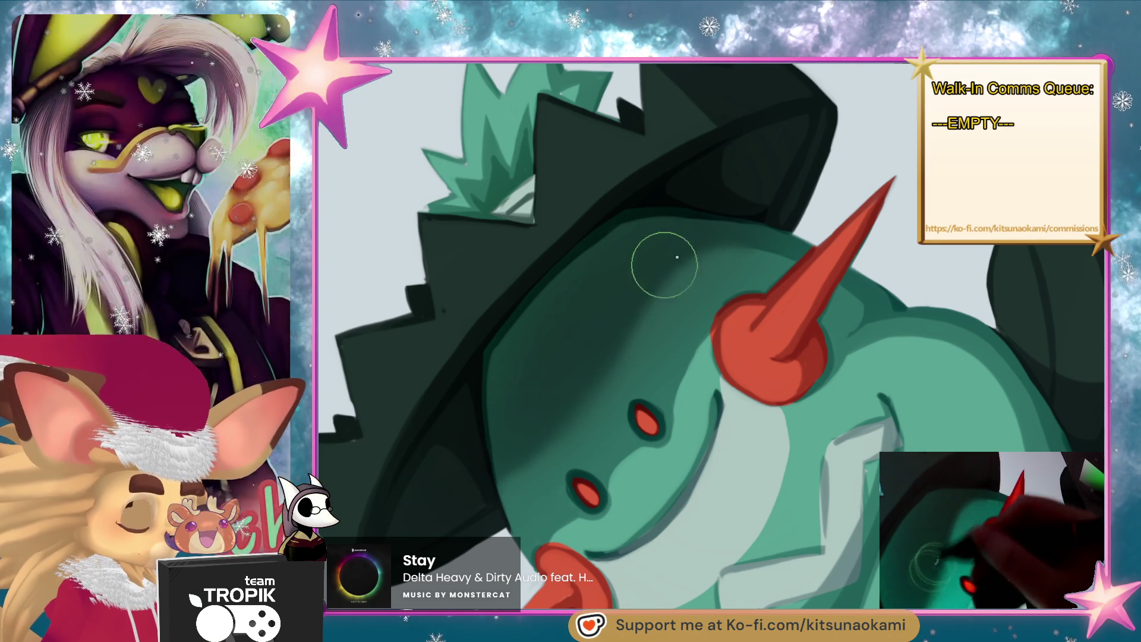
key(bracketright)
key(bracketright)
key(bracketleft)
key(bracketleft)
key(bracketleft)
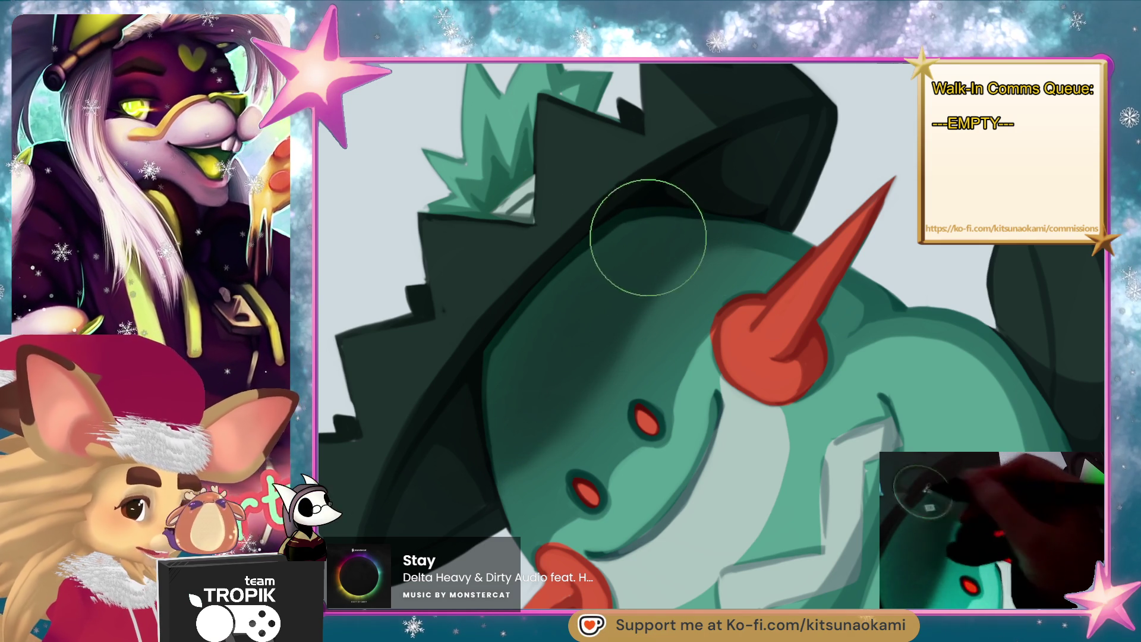
key(bracketright)
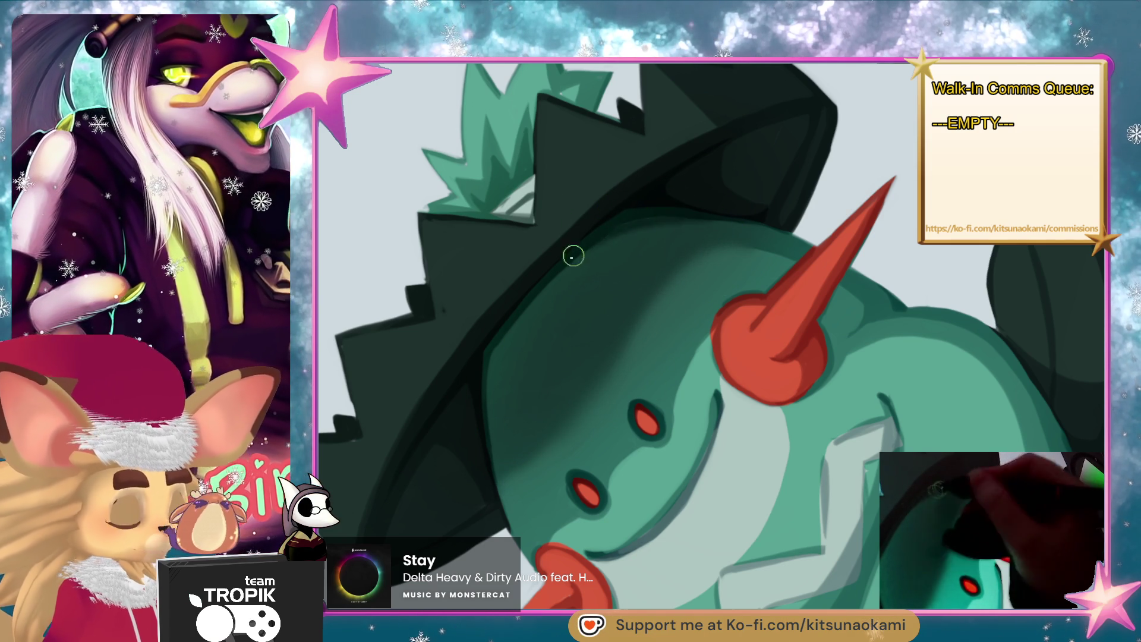
key(bracketright)
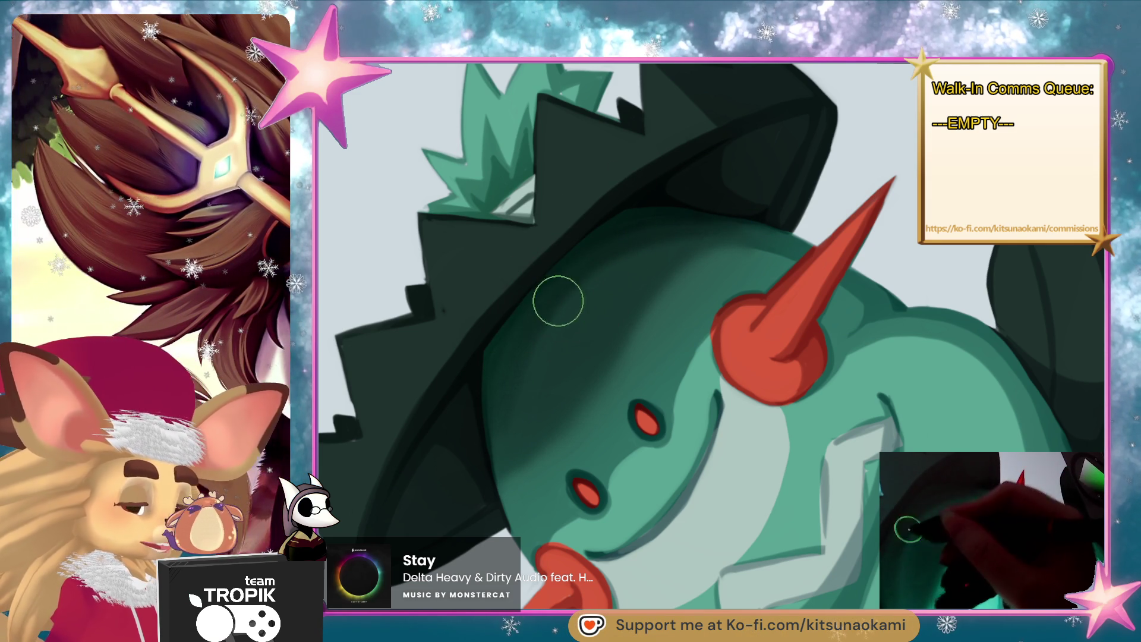
key(bracketright)
key(bracketright)
key(bracketright)
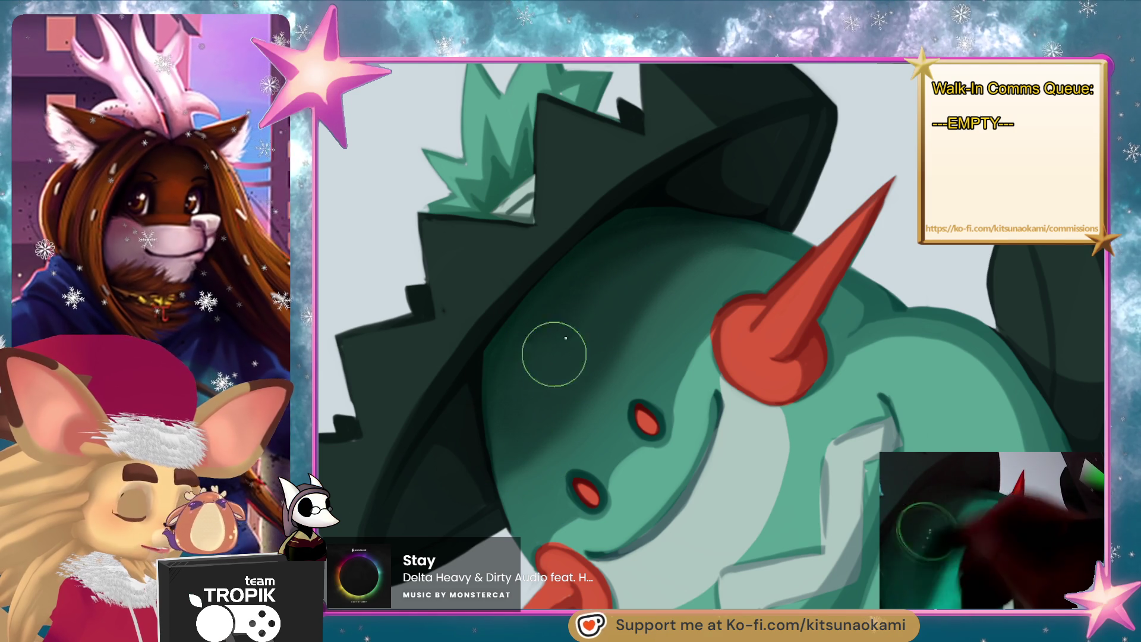
scroll(736, 345, down, 5)
scroll(886, 288, up, 3)
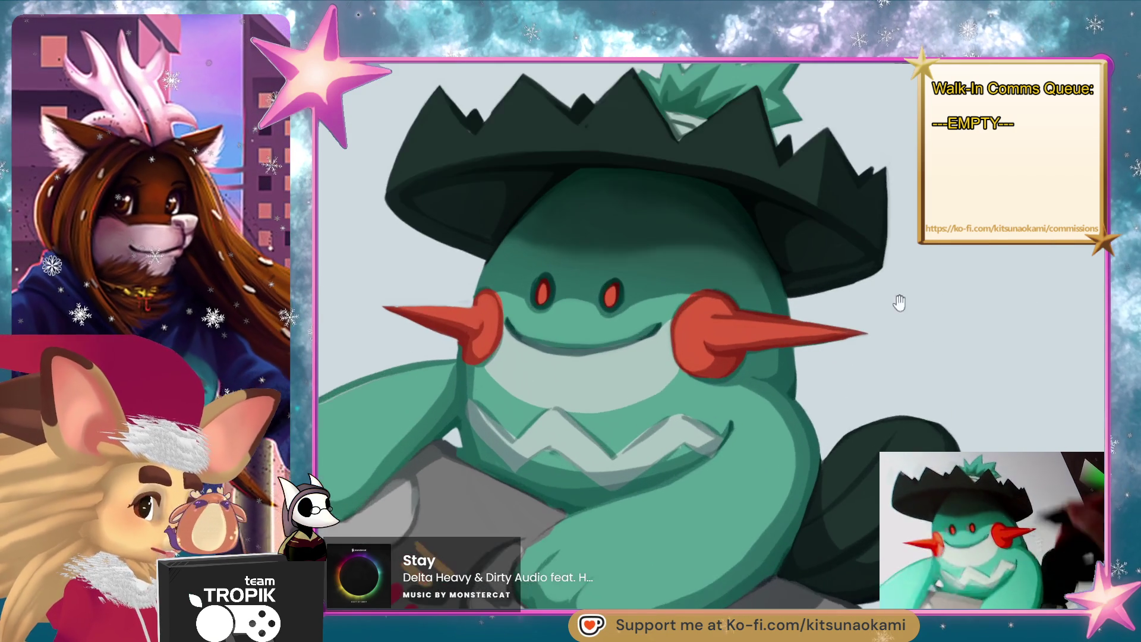
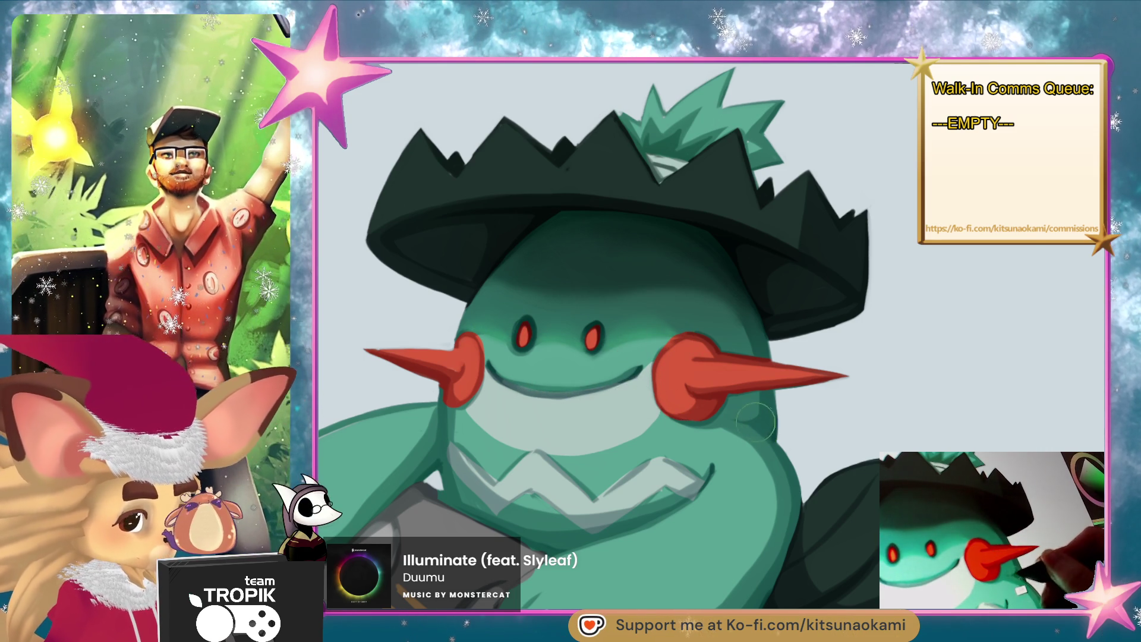
- Soften the reddish blush near the creature's right cheek toward green
key(minus)
key(minus)
key(minus)
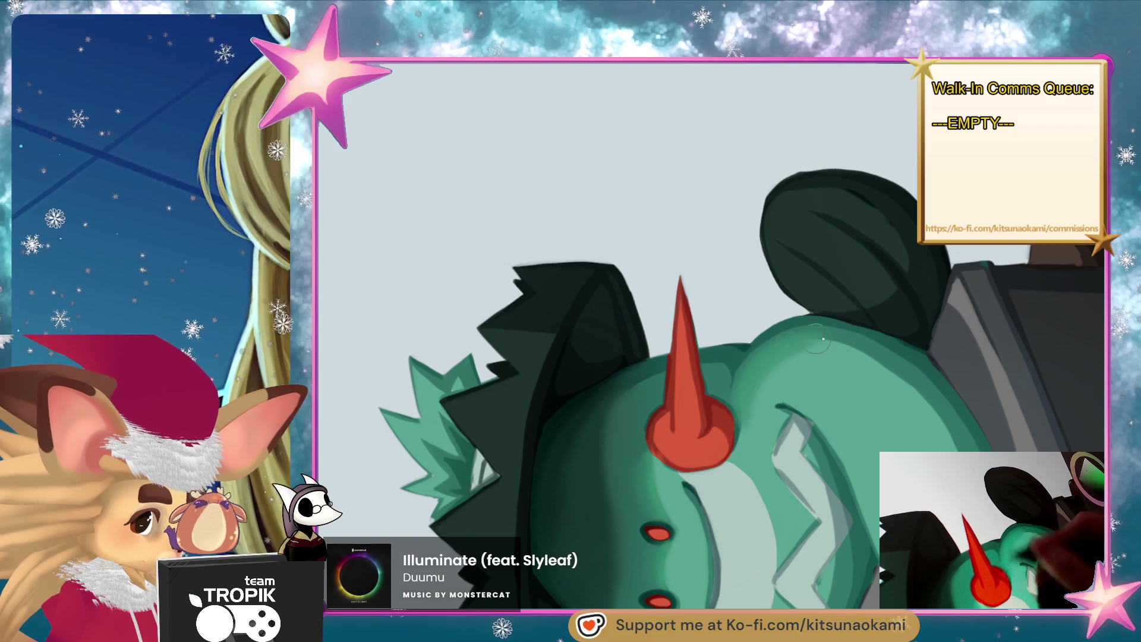
key(ctrl+0)
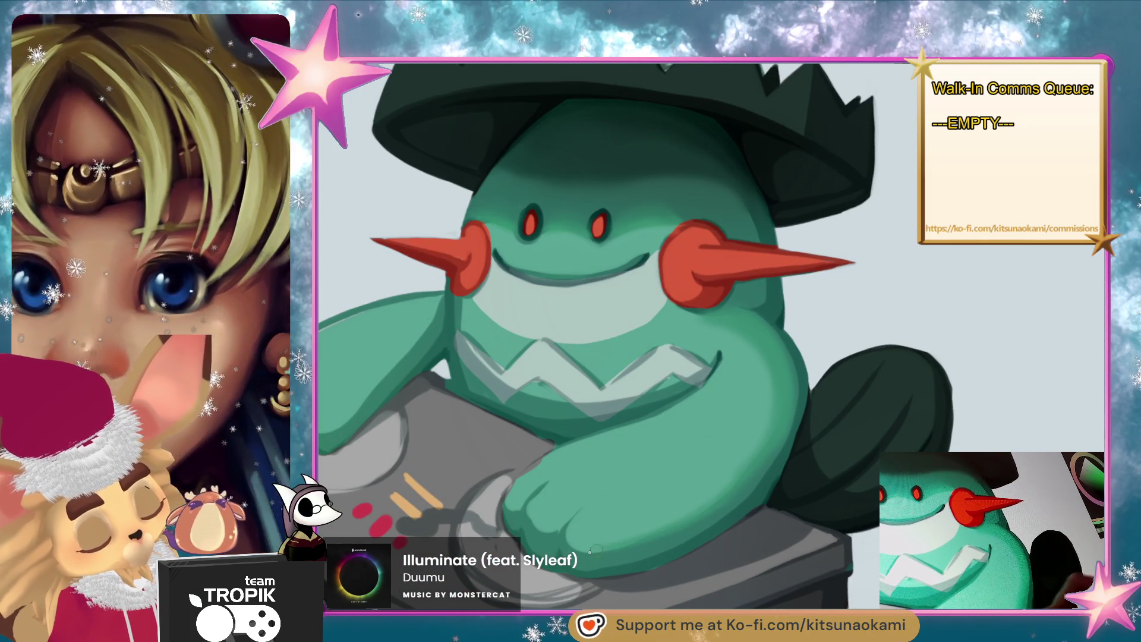
drag(638, 283, 695, 318)
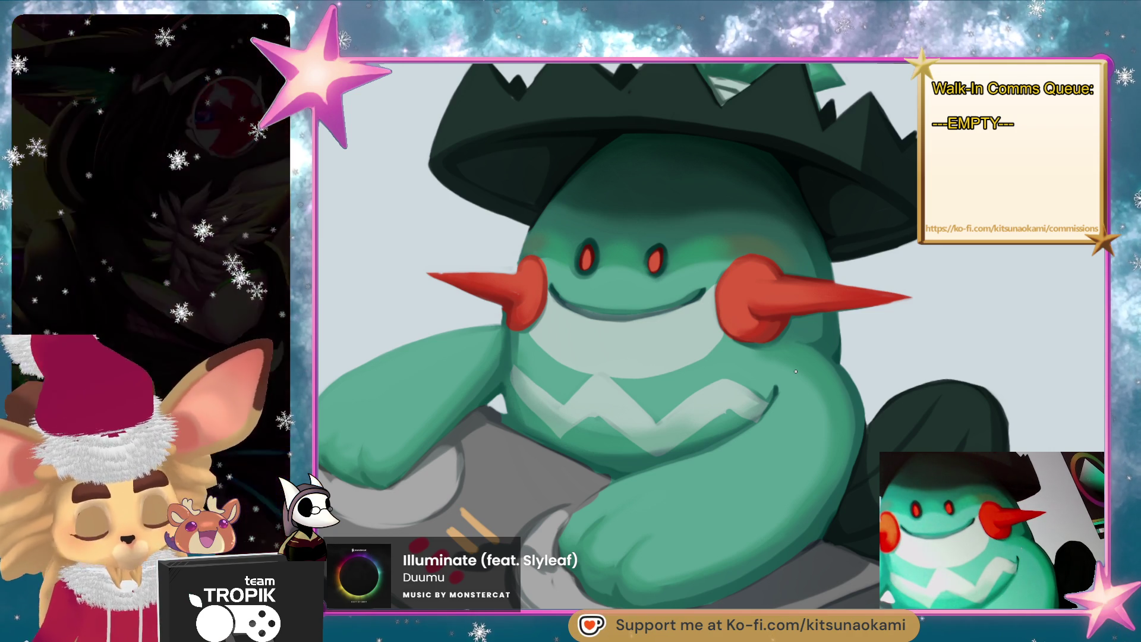
mouse_move(744, 237)
mouse_down()
mouse_move(739, 224)
mouse_move(747, 234)
mouse_move(725, 244)
mouse_move(743, 235)
mouse_move(785, 274)
mouse_move(770, 250)
mouse_move(733, 234)
mouse_move(739, 244)
mouse_move(684, 238)
mouse_move(767, 262)
mouse_up()
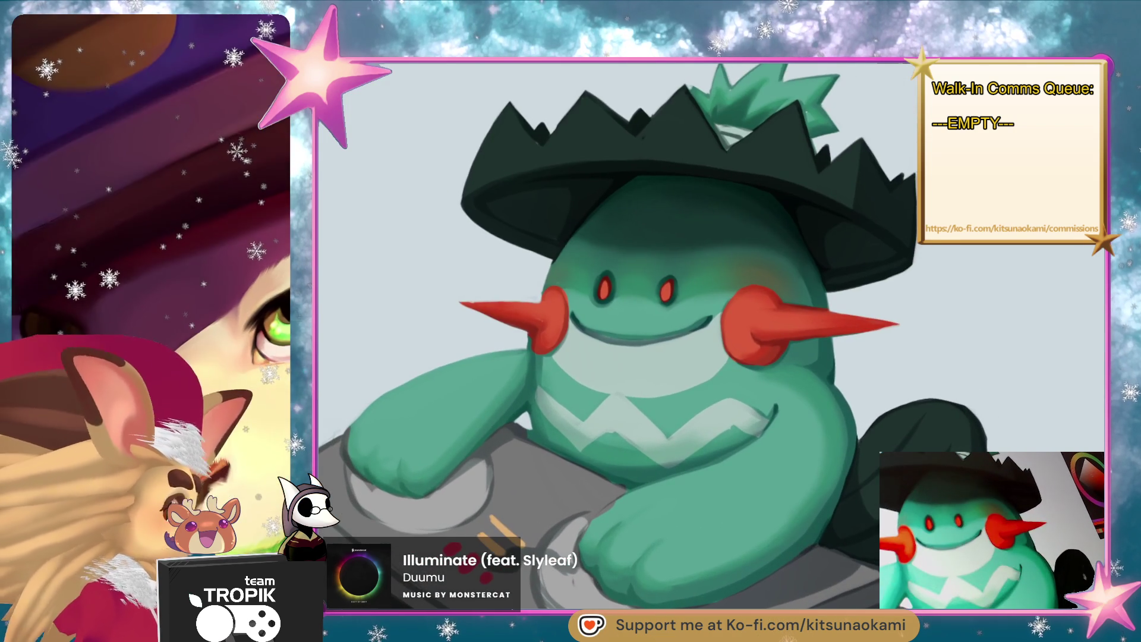
mouse_move(344, 331)
mouse_down()
mouse_move(696, 538)
mouse_move(656, 392)
mouse_move(695, 388)
mouse_up()
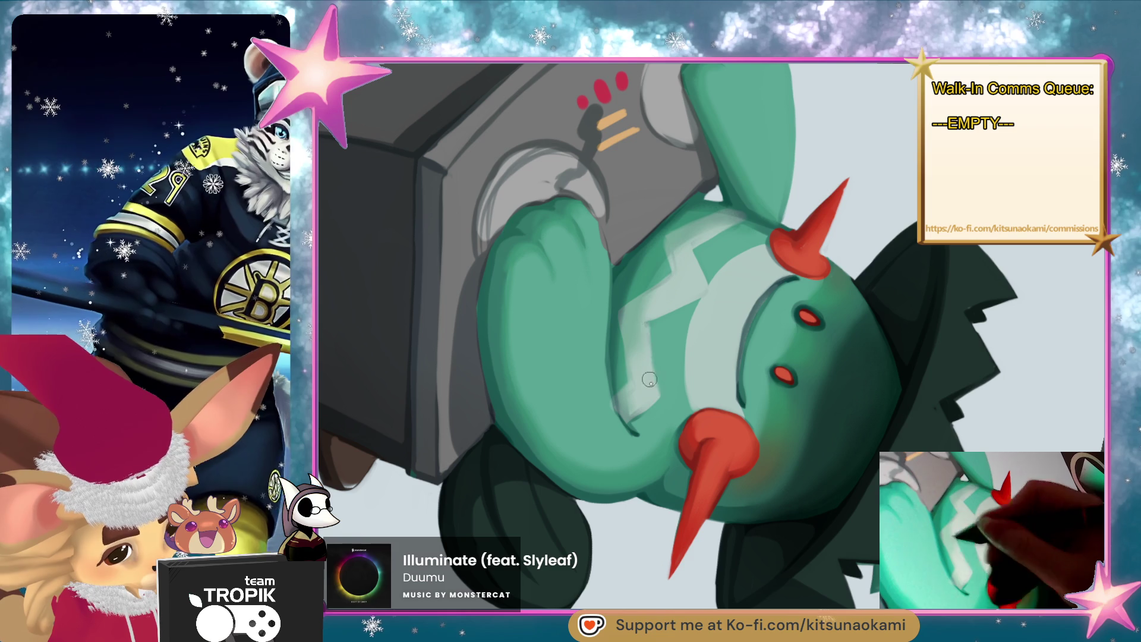
- Pan, straighten, then rotate and zoom the view close onto the creature's chest and arms
drag(614, 421, 627, 426)
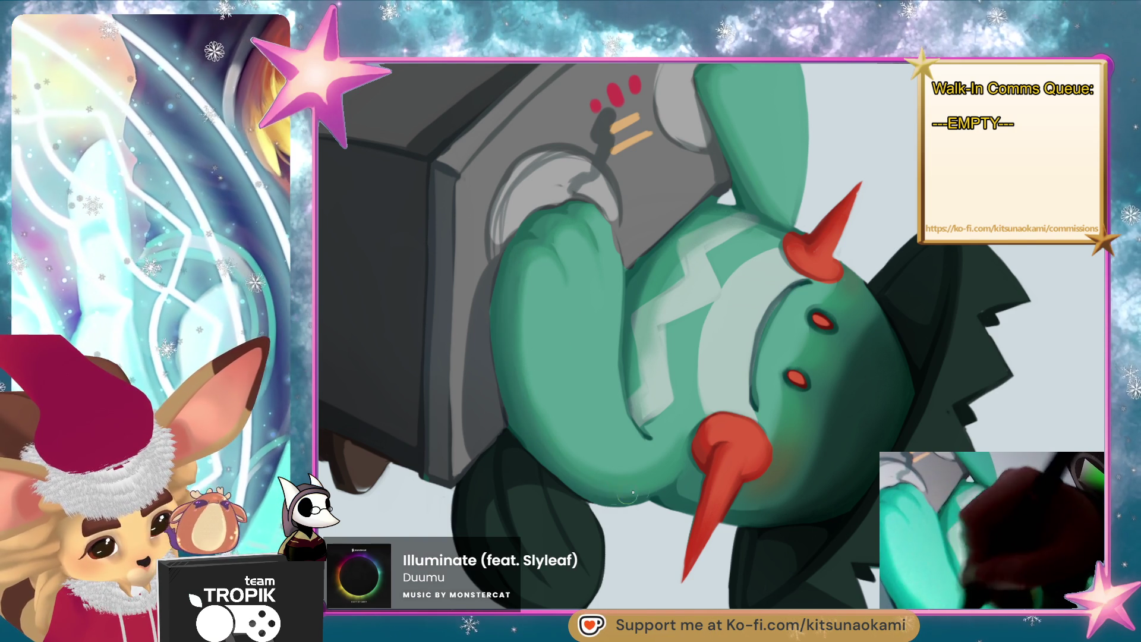
mouse_move(643, 427)
mouse_down()
mouse_move(747, 509)
mouse_move(916, 327)
mouse_up()
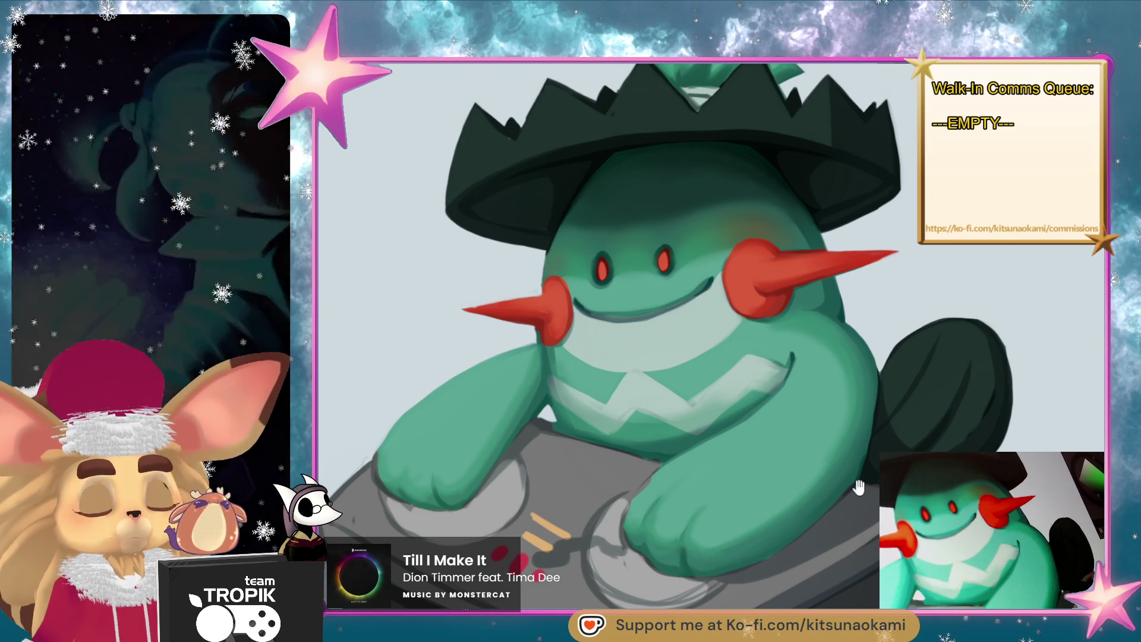
mouse_move(862, 485)
mouse_down()
mouse_move(816, 523)
mouse_move(821, 502)
mouse_move(828, 520)
mouse_up()
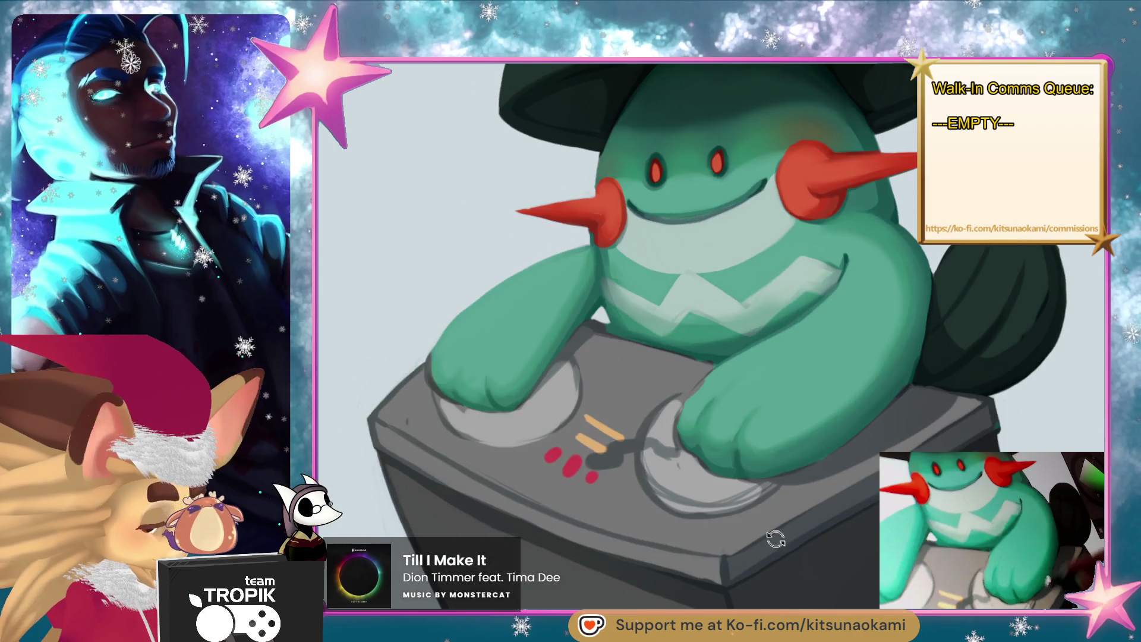
drag(775, 535, 702, 440)
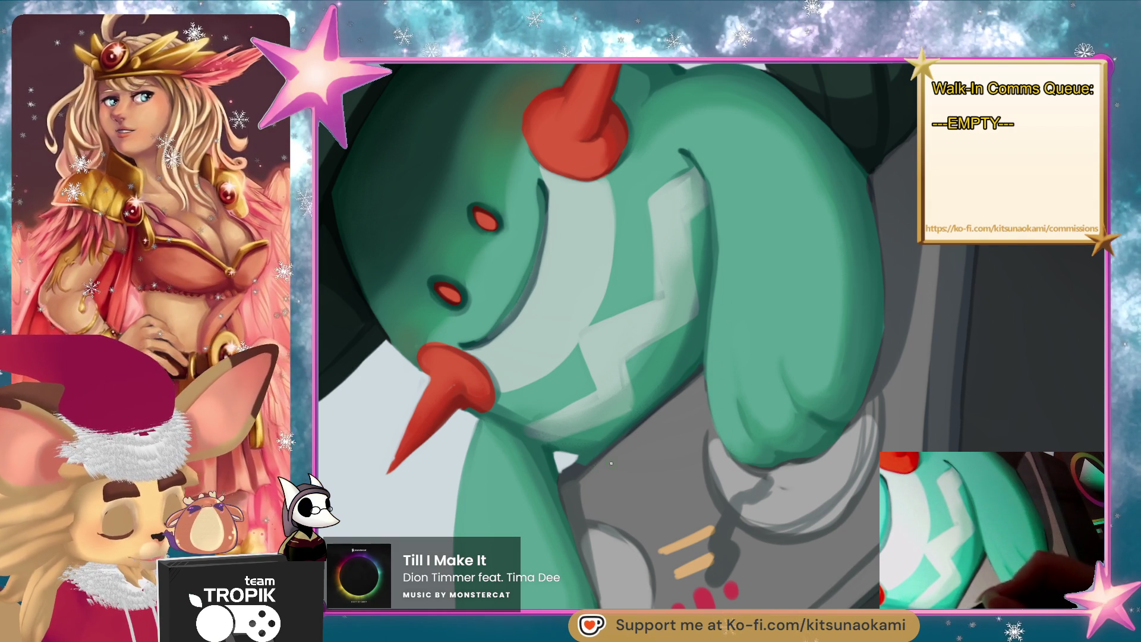
scroll(604, 466, down, 5)
scroll(617, 461, up, 5)
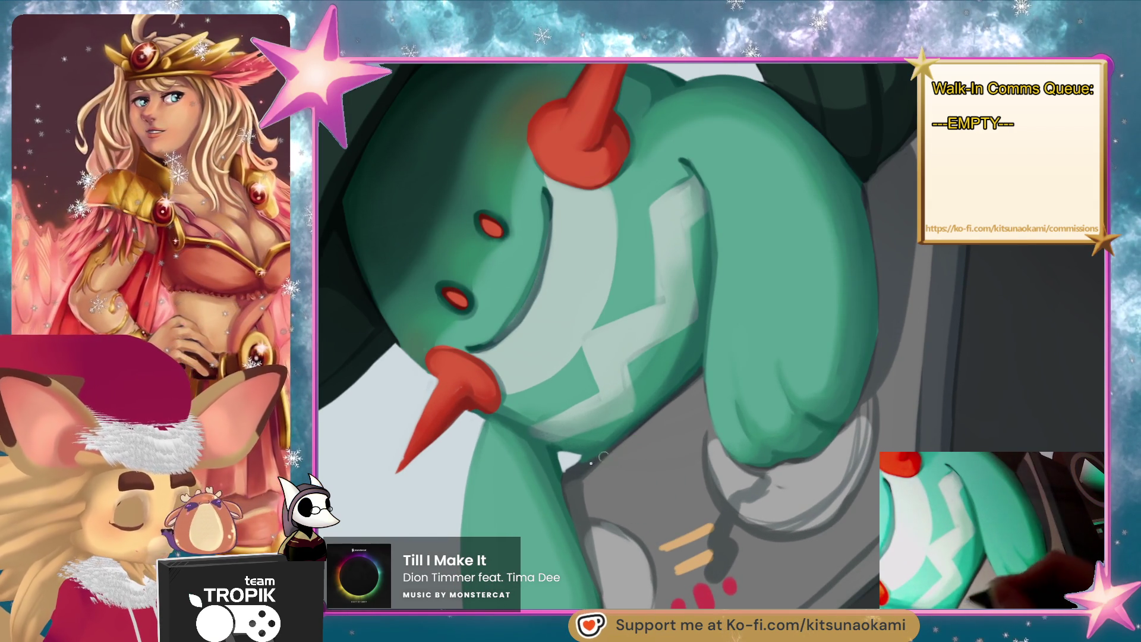
scroll(685, 423, down, 8)
scroll(764, 491, up, 3)
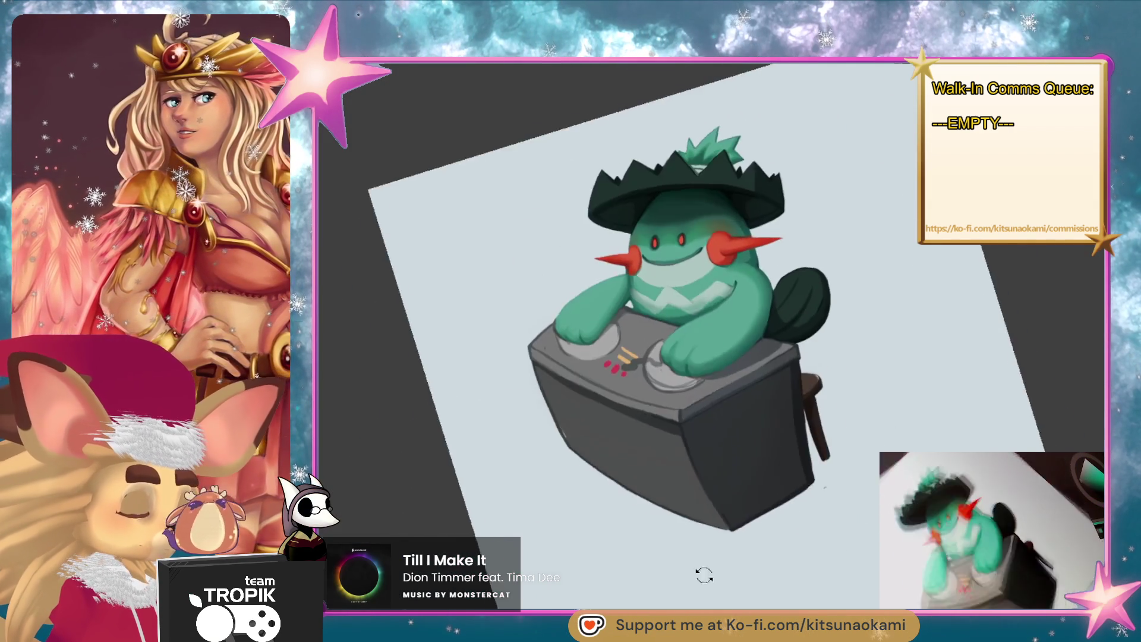
scroll(822, 335, up, 8)
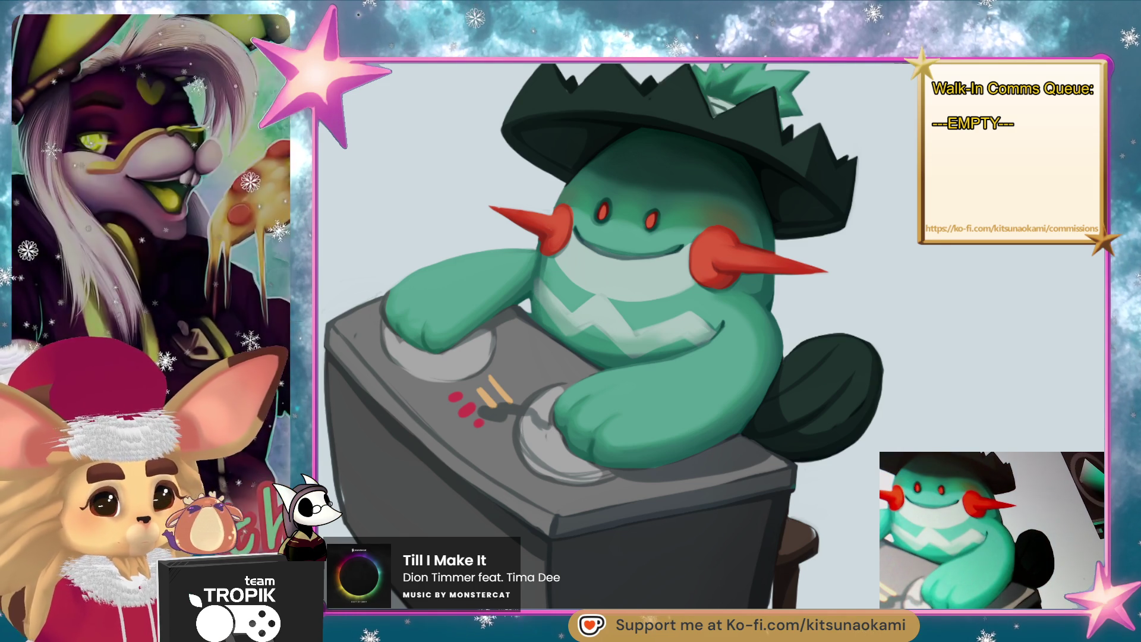
drag(862, 457, 857, 483)
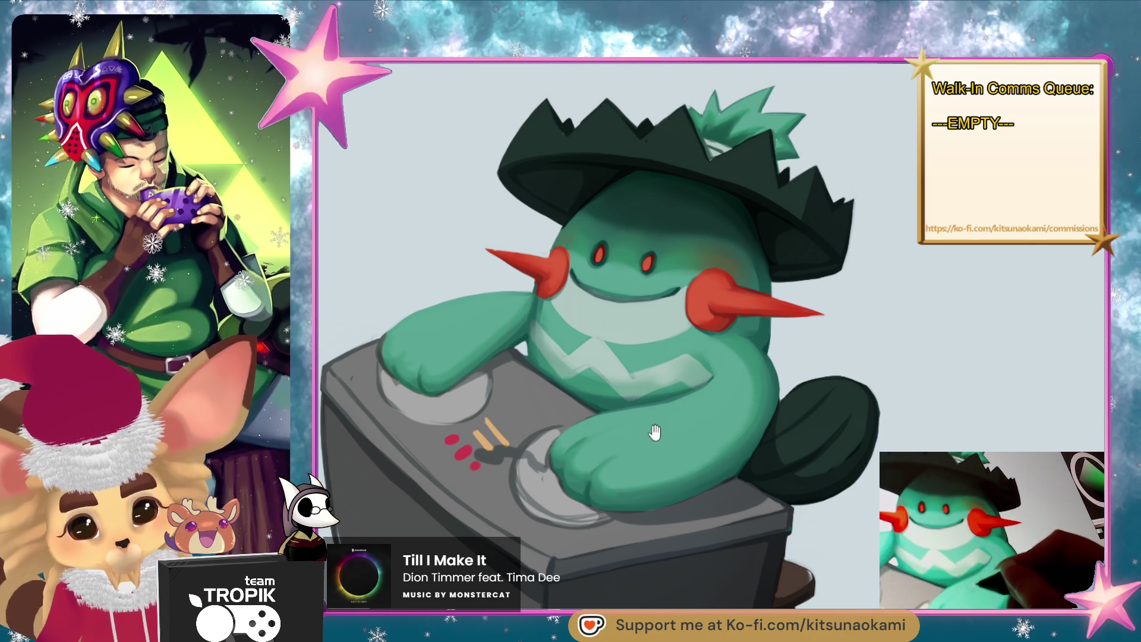
scroll(652, 426, up, 5)
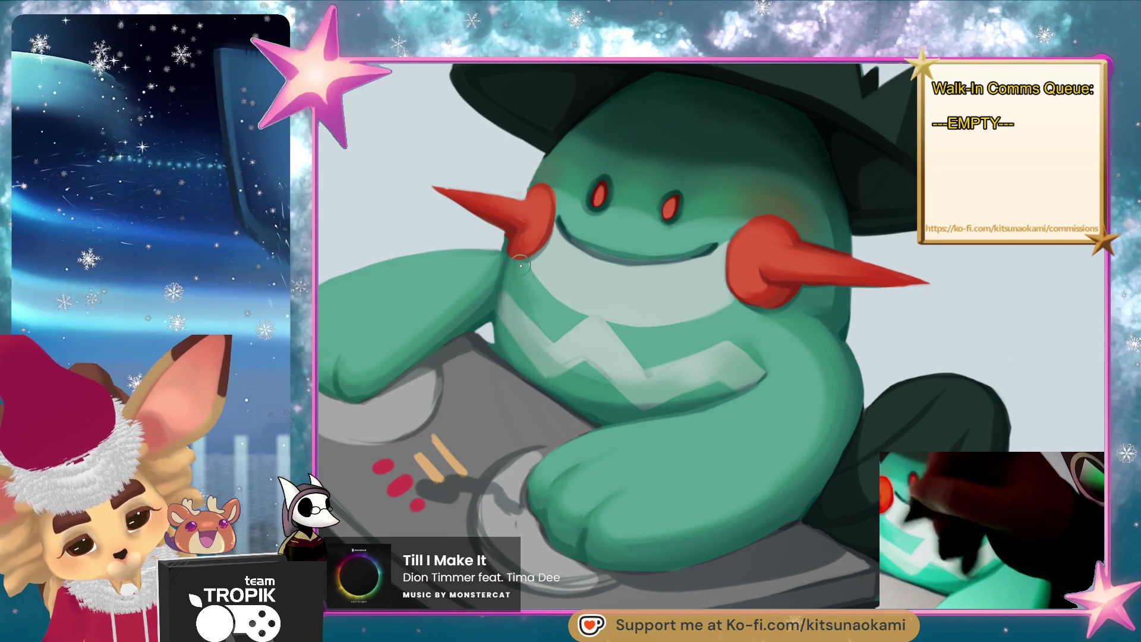
- With a larger brush, soften chest and face shading, blending the pale zigzag into the green
key(bracketright)
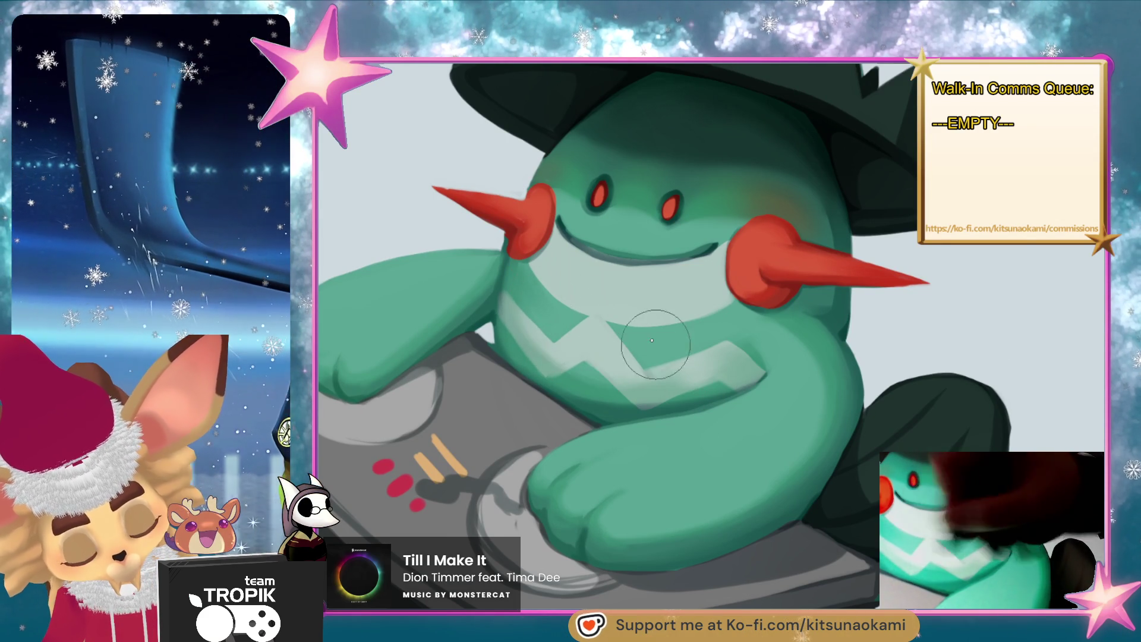
drag(739, 383, 726, 387)
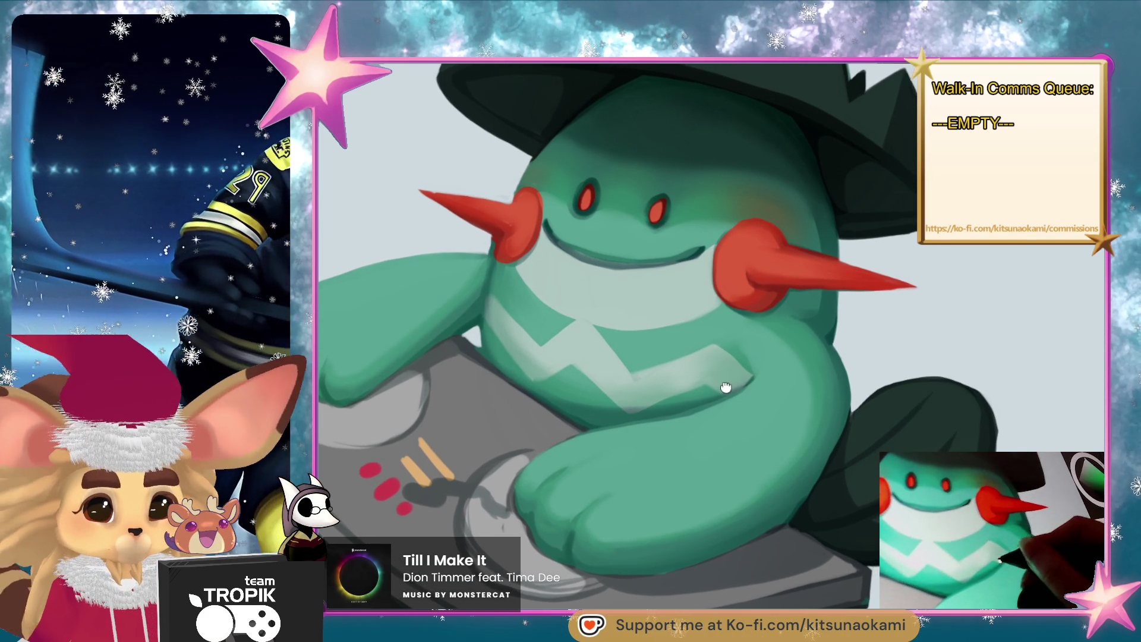
drag(801, 401, 796, 411)
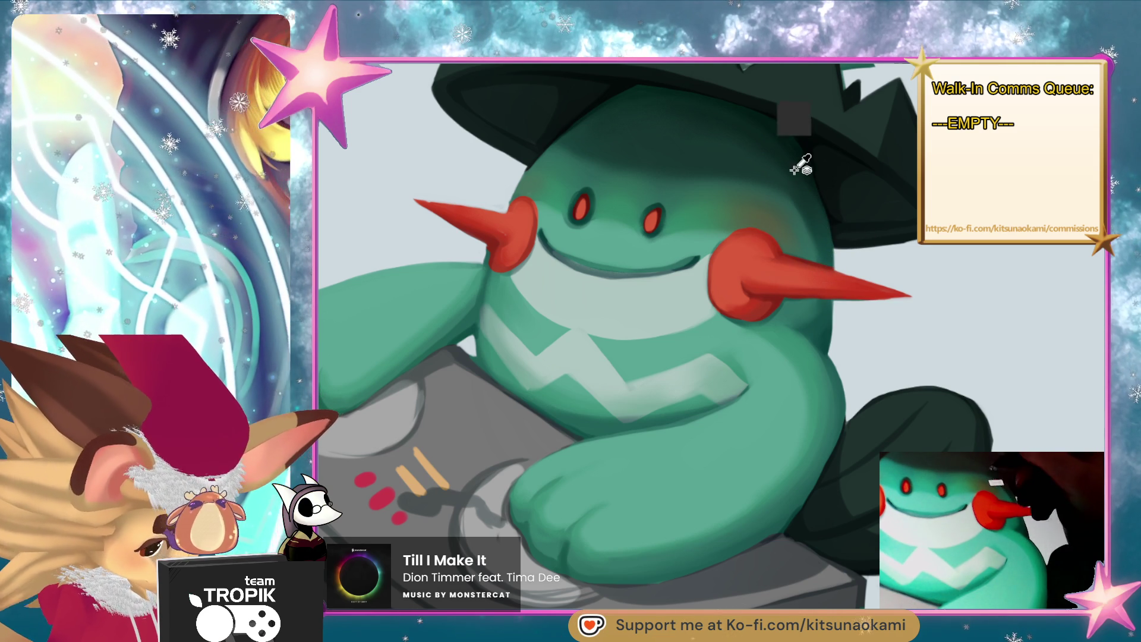
mouse_move(668, 349)
mouse_down()
mouse_move(701, 454)
mouse_move(748, 416)
mouse_move(641, 314)
mouse_up()
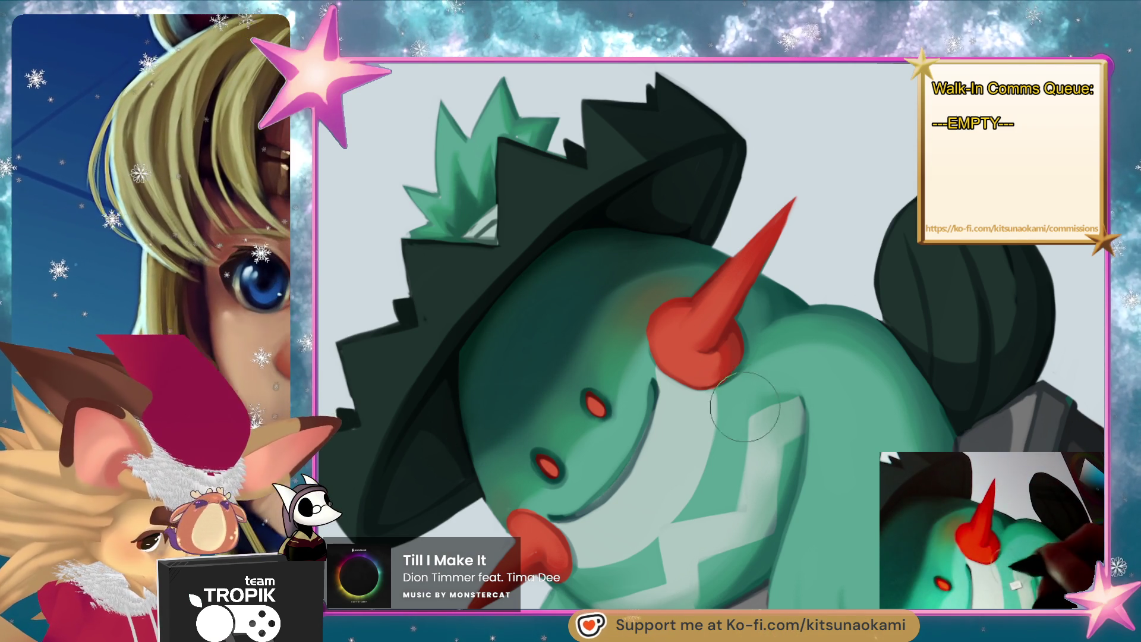
scroll(768, 355, down, 3)
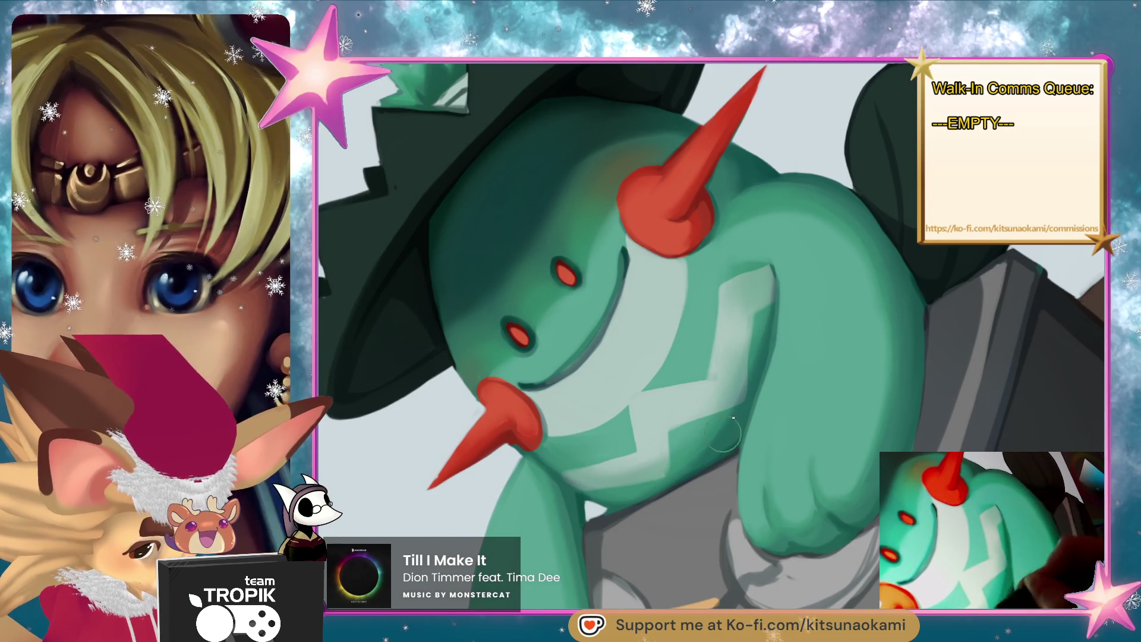
scroll(676, 480, right, 3)
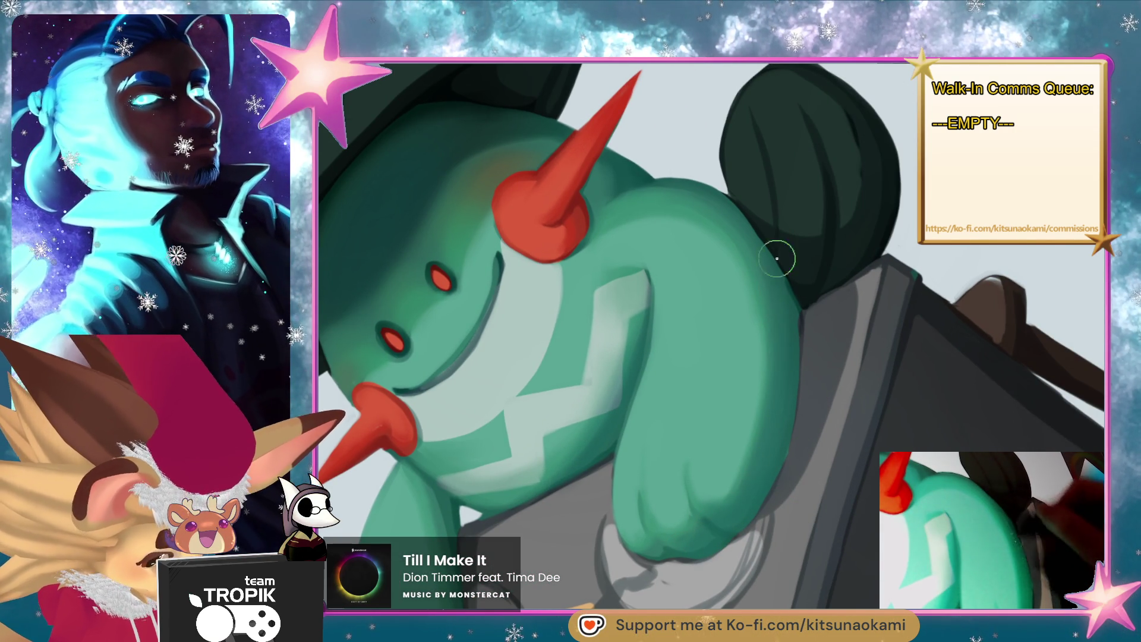
scroll(870, 449, down, 5)
mouse_move(870, 449)
mouse_down()
mouse_move(836, 563)
mouse_move(762, 551)
mouse_up()
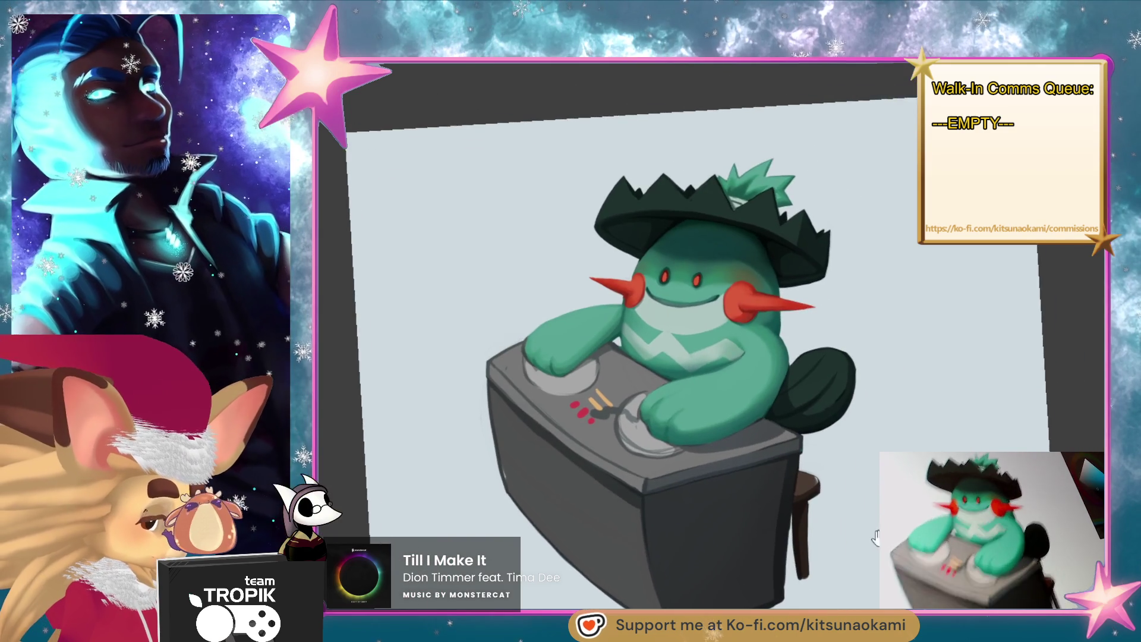
scroll(642, 357, up, 2)
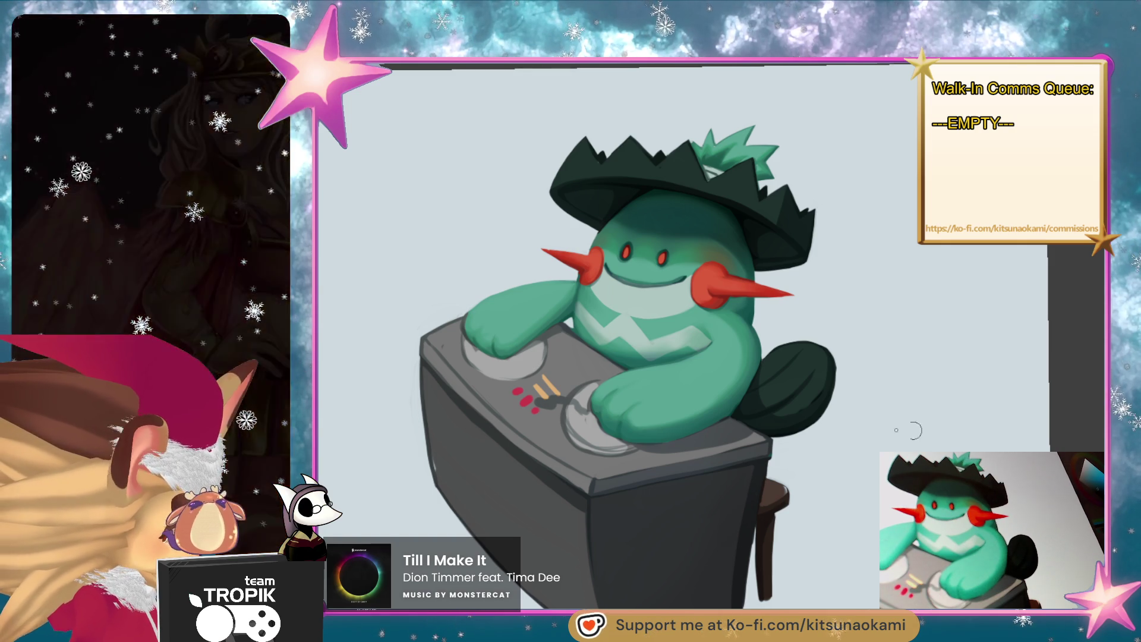
- Sample the cheek spike's red and paint its lower-left edge smoother and redder
scroll(593, 270, up, 5)
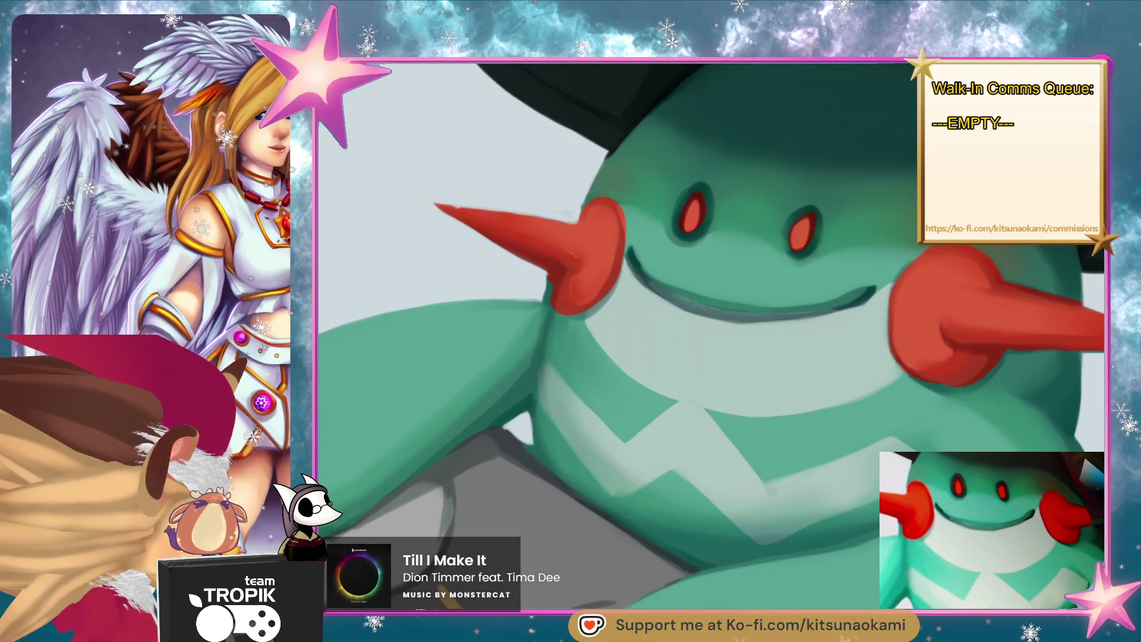
alt+click(561, 275)
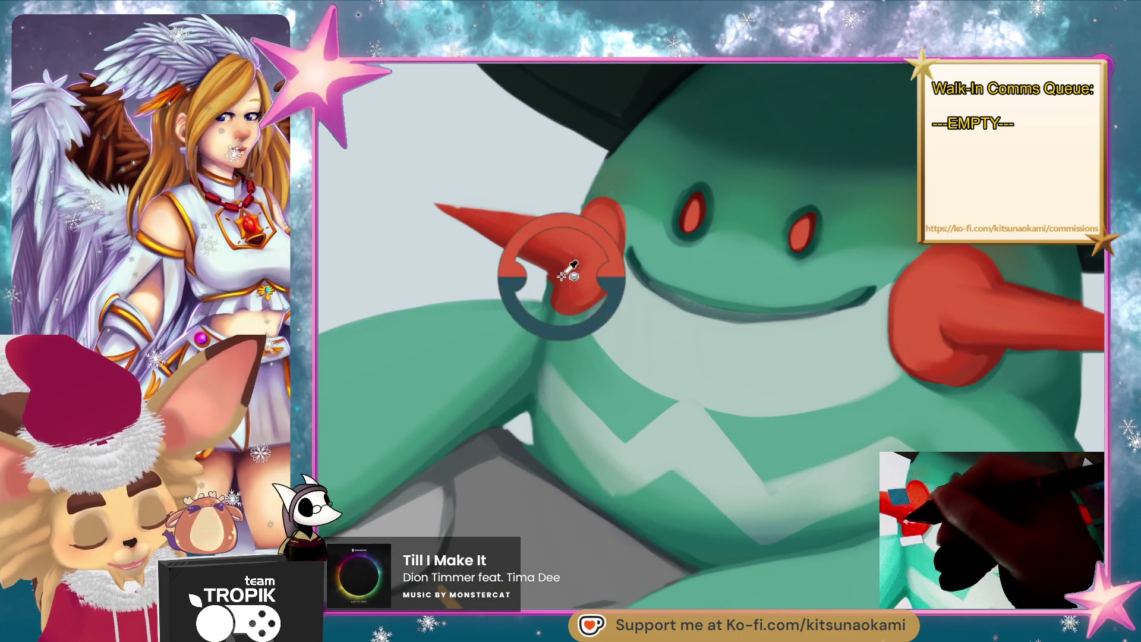
drag(558, 296, 580, 263)
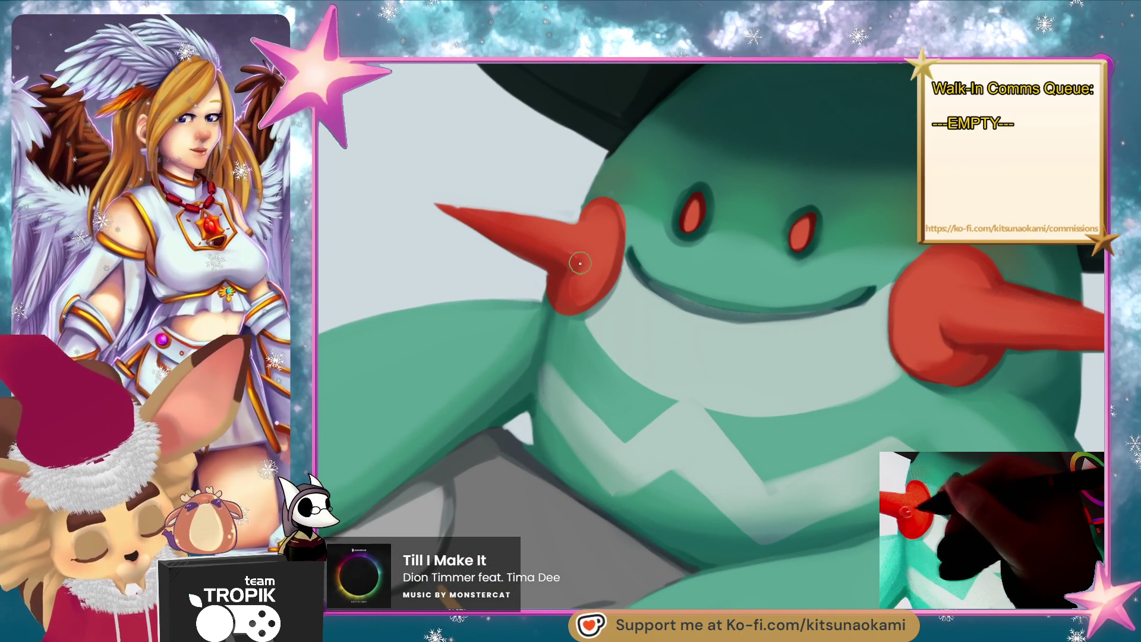
key(ctrl+0)
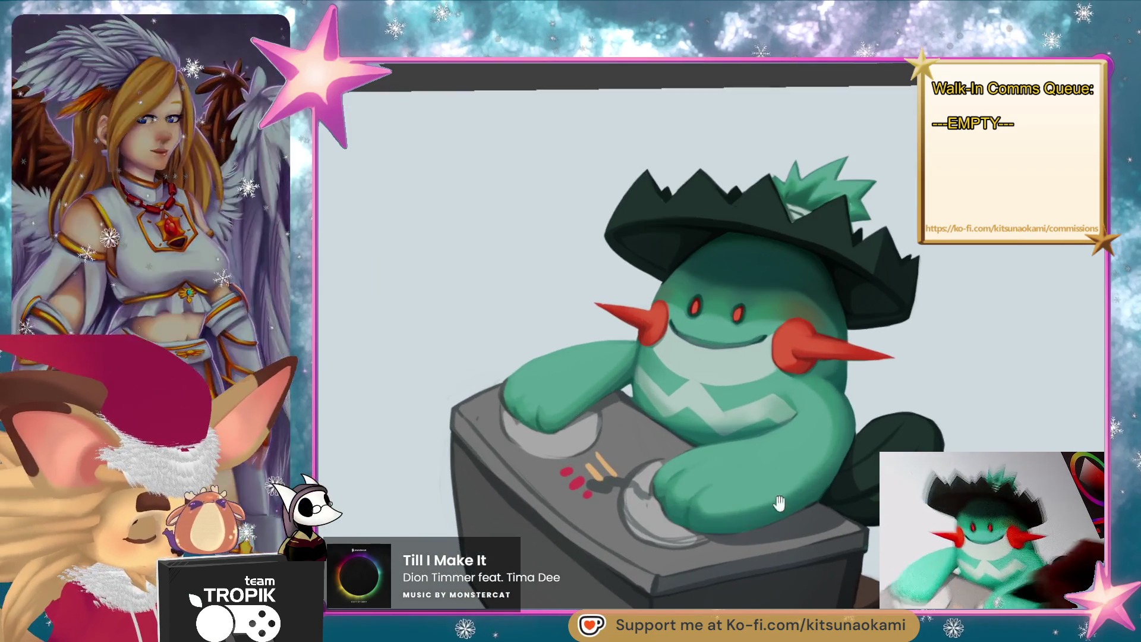
scroll(821, 483, up, 5)
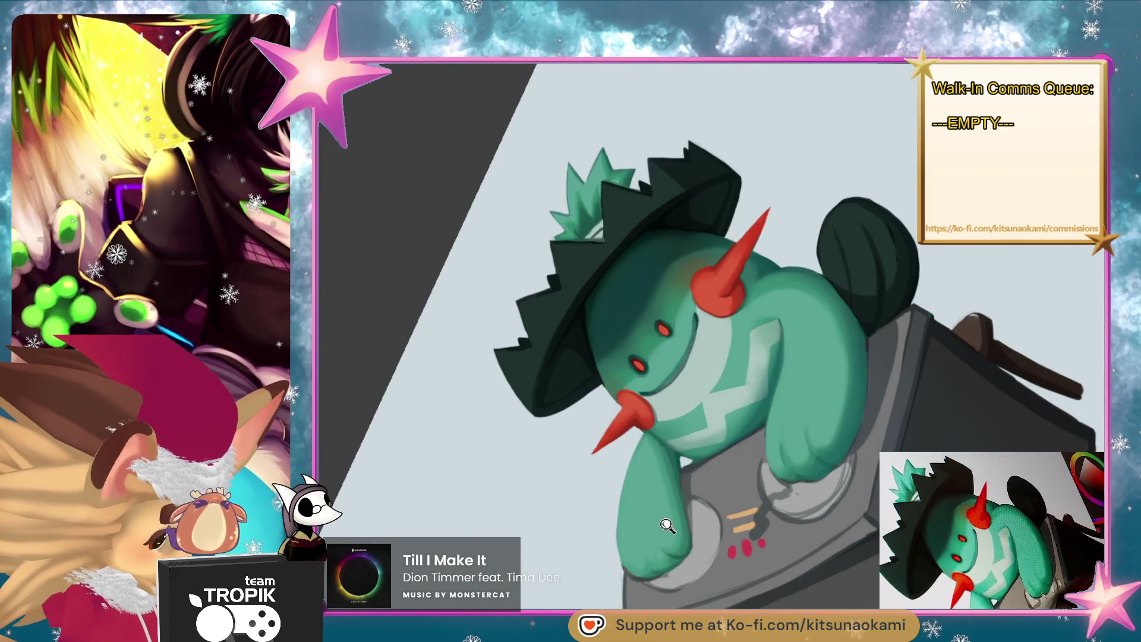
key(ctrl+0)
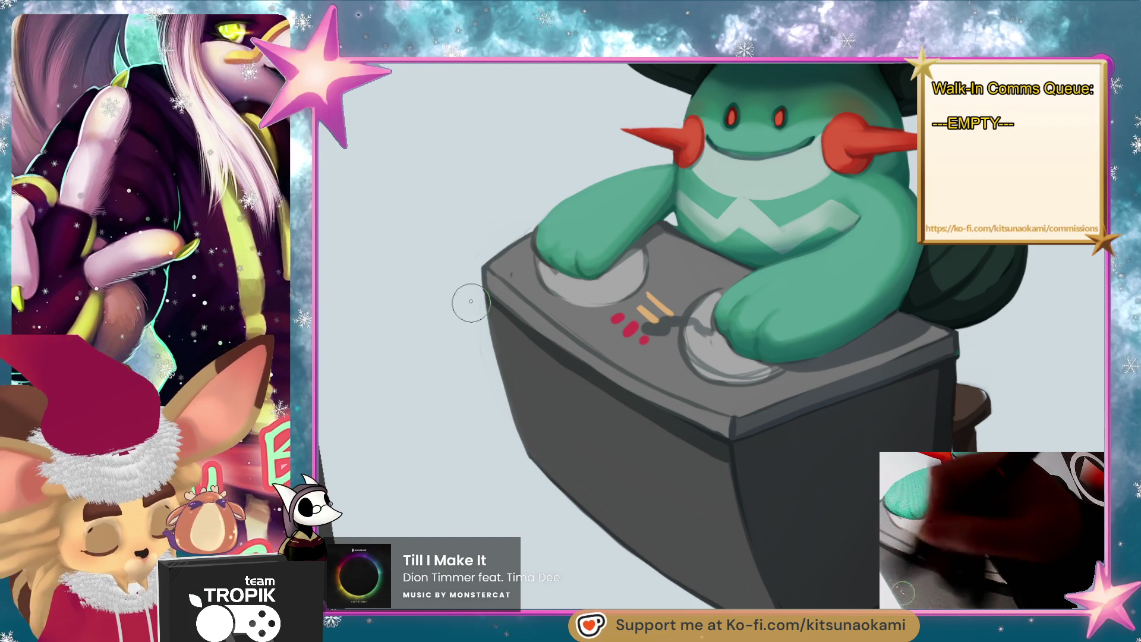
- Darken the DJ deck's grey rim and its front-to-side edge
drag(878, 450, 723, 295)
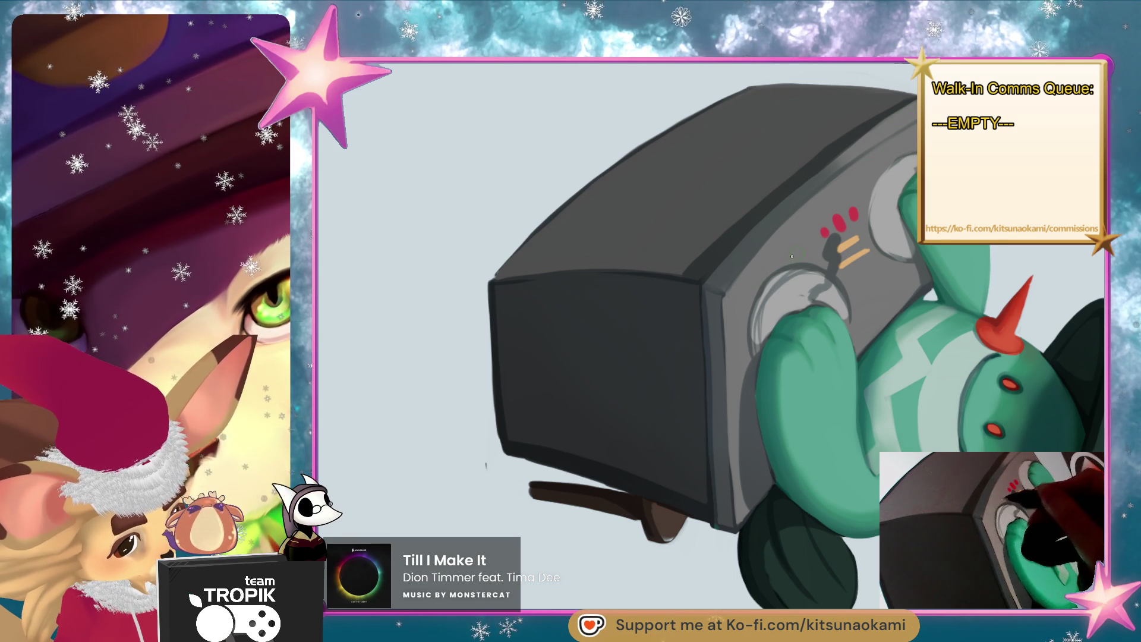
mouse_move(757, 321)
mouse_down()
mouse_move(799, 272)
mouse_move(766, 321)
mouse_move(791, 279)
mouse_move(815, 283)
mouse_up()
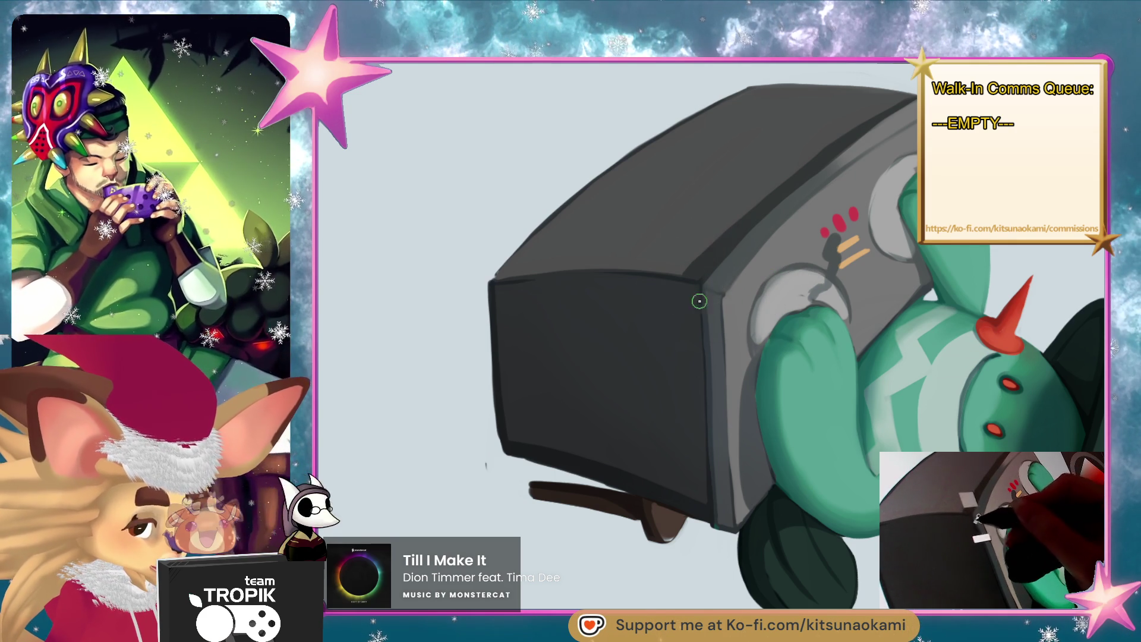
drag(716, 296, 728, 542)
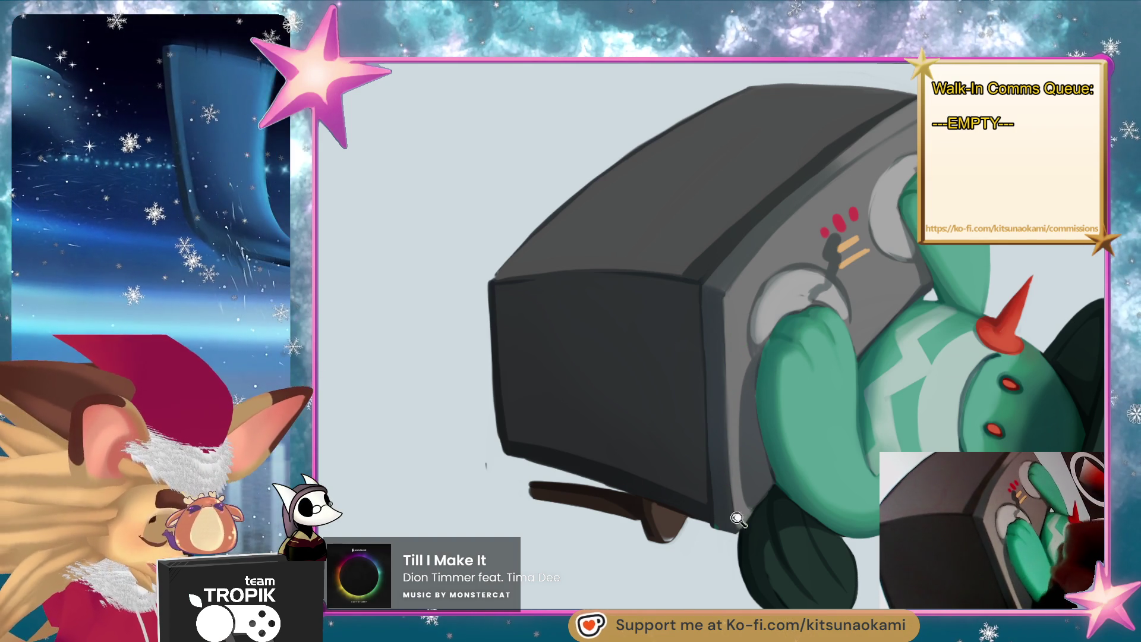
scroll(733, 320, up, 2)
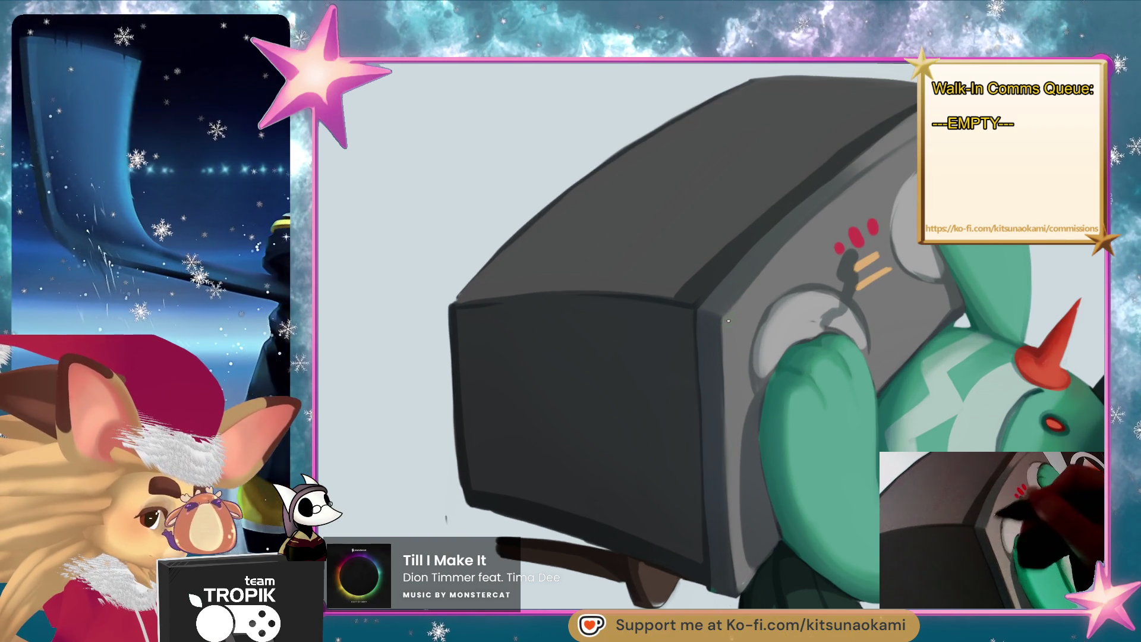
scroll(734, 320, up, 5)
scroll(734, 319, right, 4)
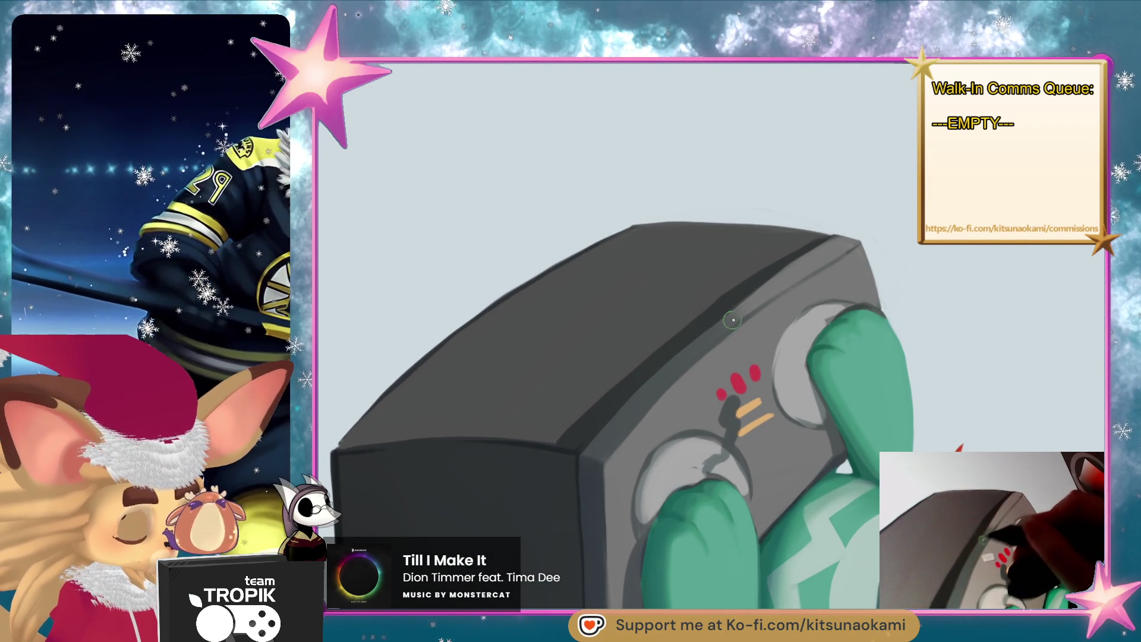
drag(758, 339, 862, 454)
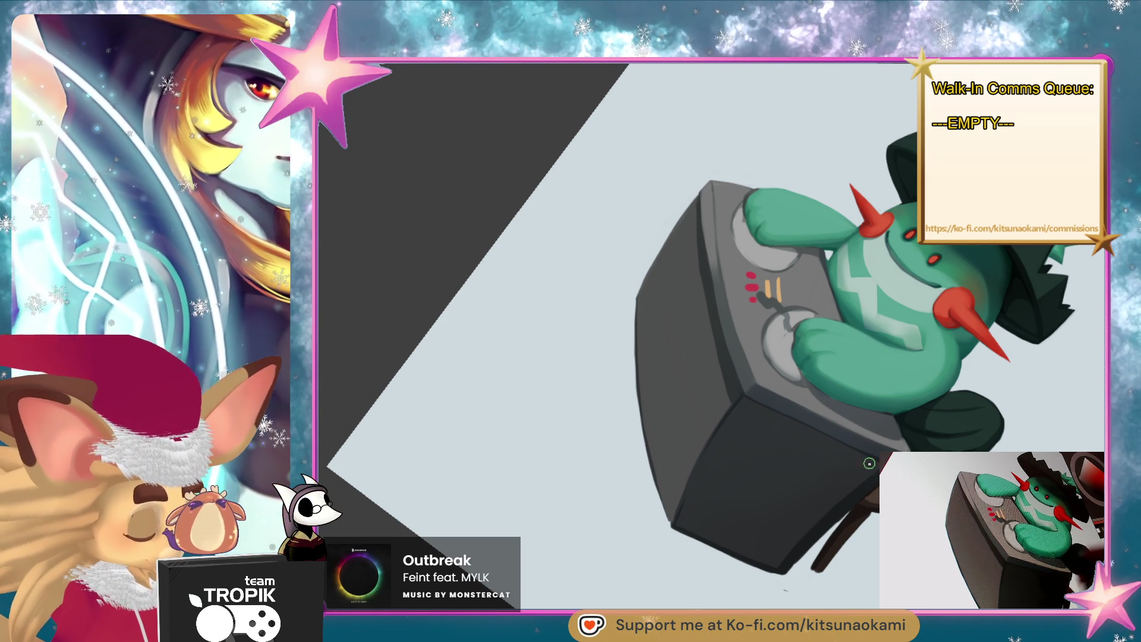
mouse_move(861, 455)
mouse_down()
mouse_move(829, 525)
mouse_move(928, 475)
mouse_move(999, 410)
mouse_move(1015, 334)
mouse_move(680, 213)
mouse_move(715, 196)
mouse_up()
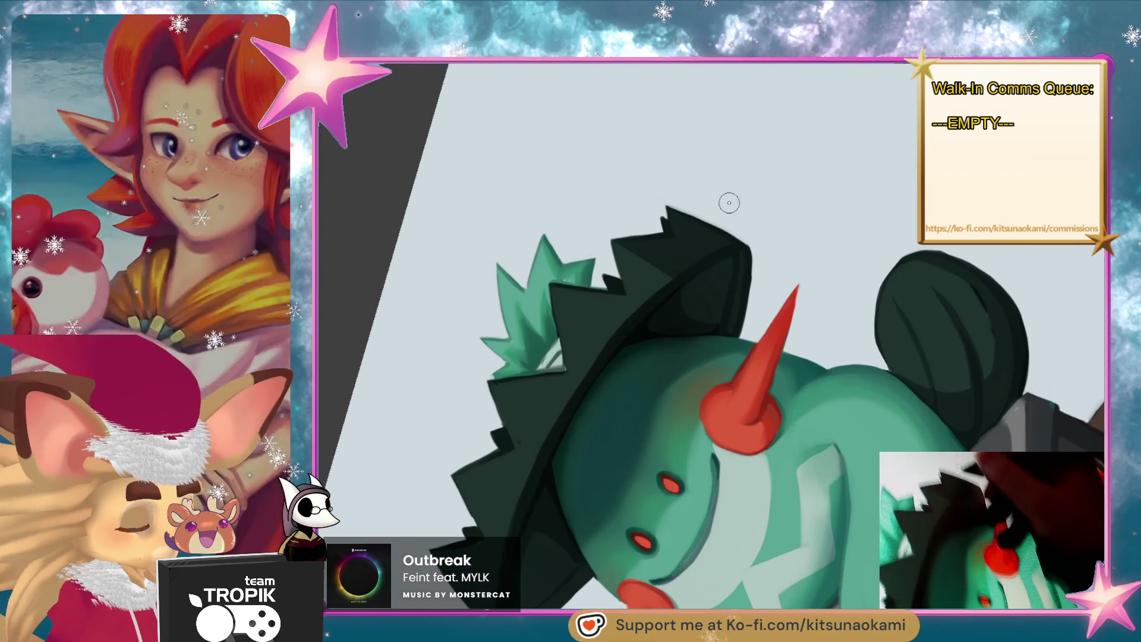
right_click(668, 242)
click(676, 254)
key(5)
drag(773, 285, 1015, 285)
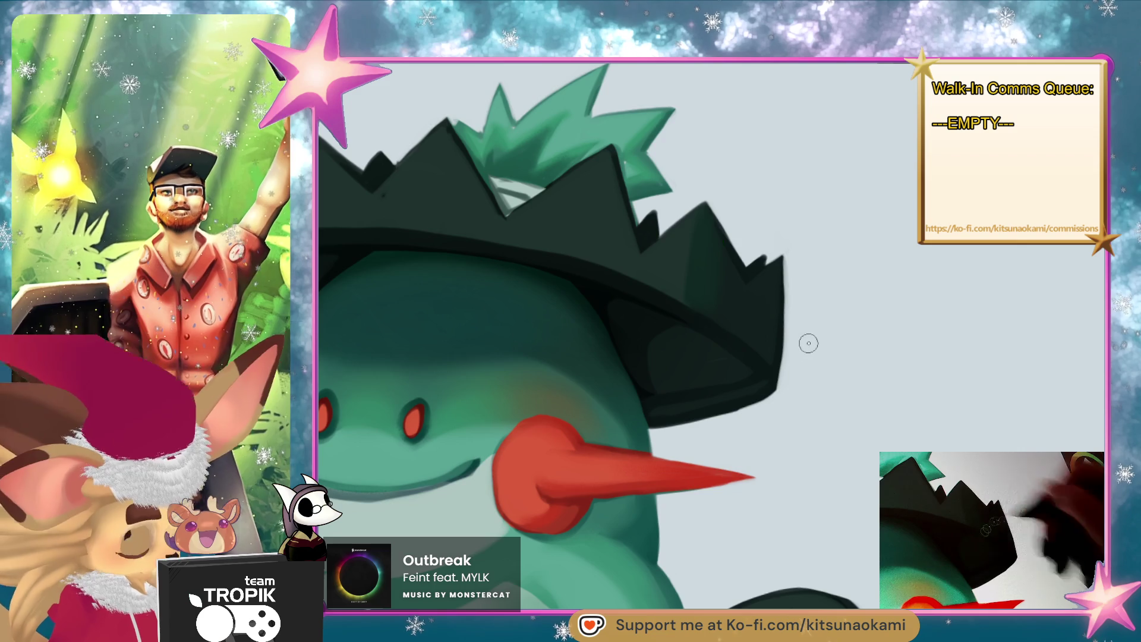
scroll(805, 338, down, 2)
drag(892, 357, 1013, 375)
mouse_move(592, 196)
mouse_down()
mouse_move(678, 202)
mouse_move(688, 214)
mouse_up()
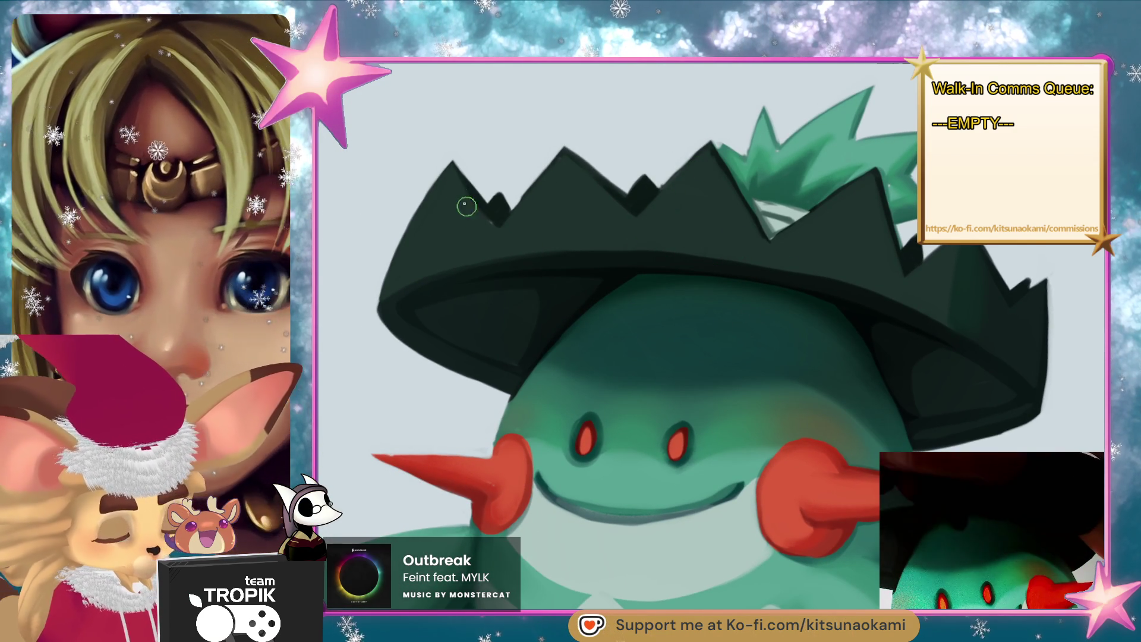
scroll(677, 261, down, 3)
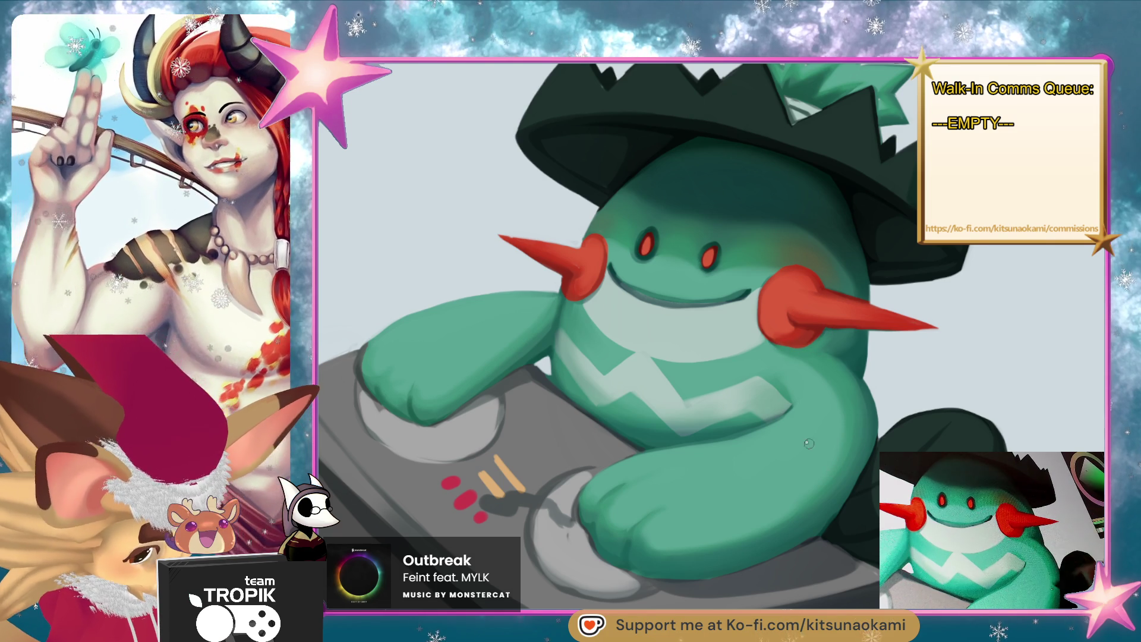
ctrl+click(544, 293)
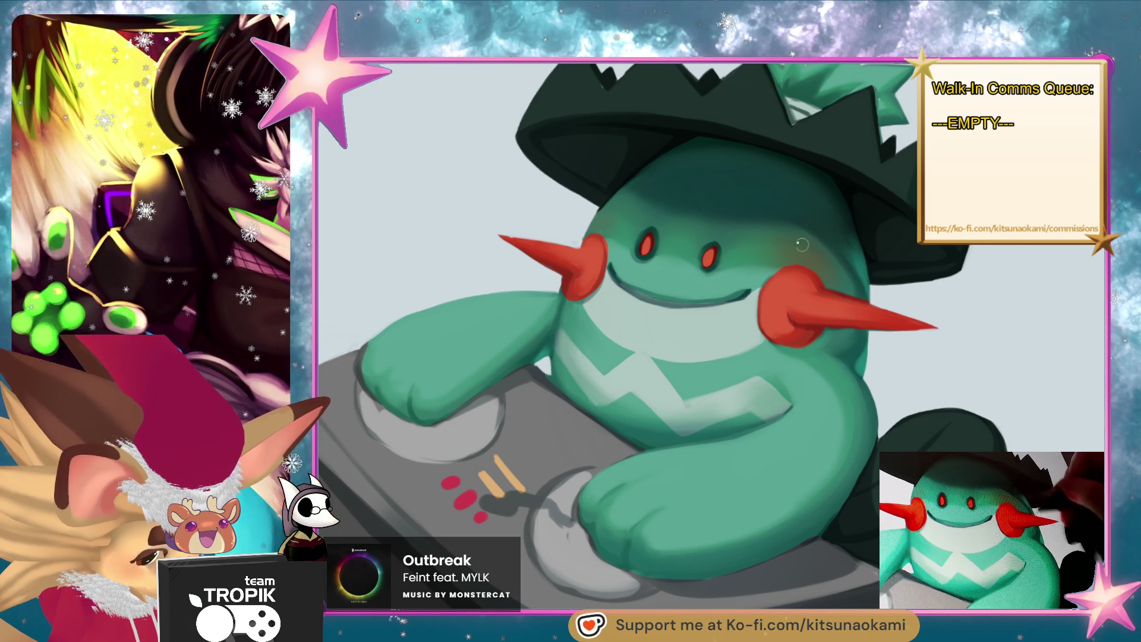
scroll(827, 259, down, 4)
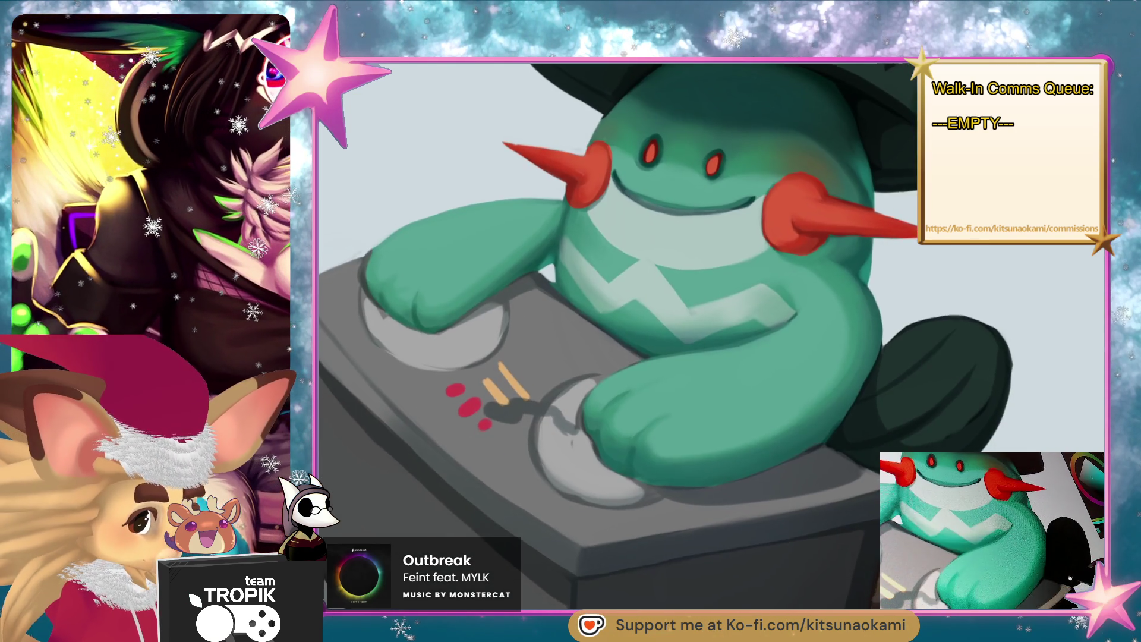
scroll(857, 415, down, 5)
mouse_move(856, 415)
mouse_down()
mouse_move(856, 434)
mouse_move(799, 498)
mouse_move(831, 473)
mouse_move(827, 449)
mouse_up()
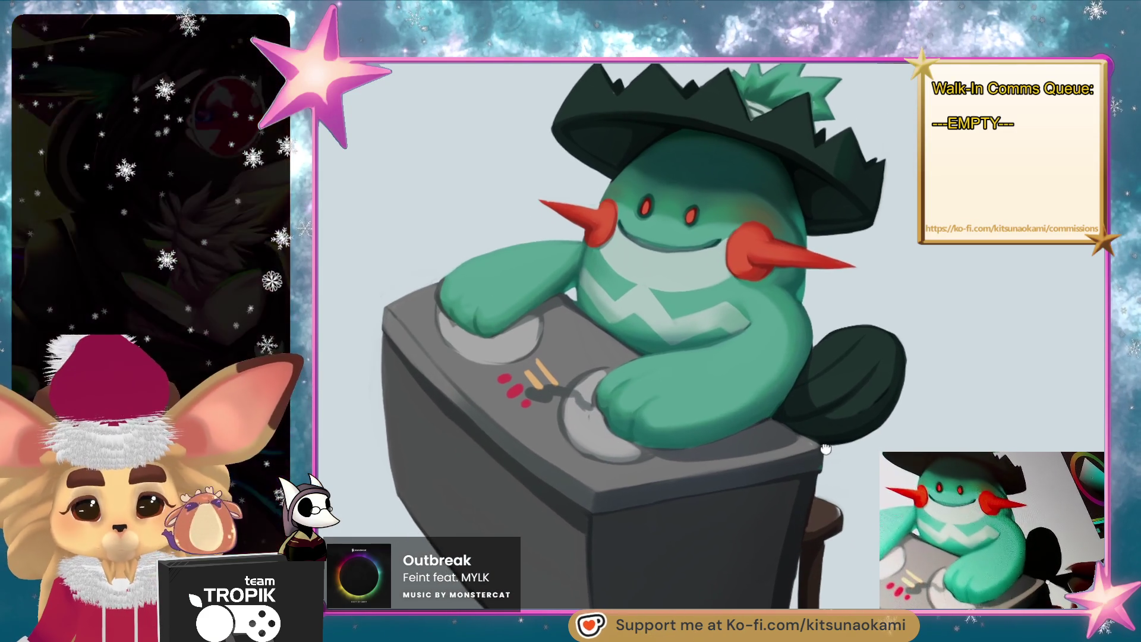
scroll(826, 448, up, 3)
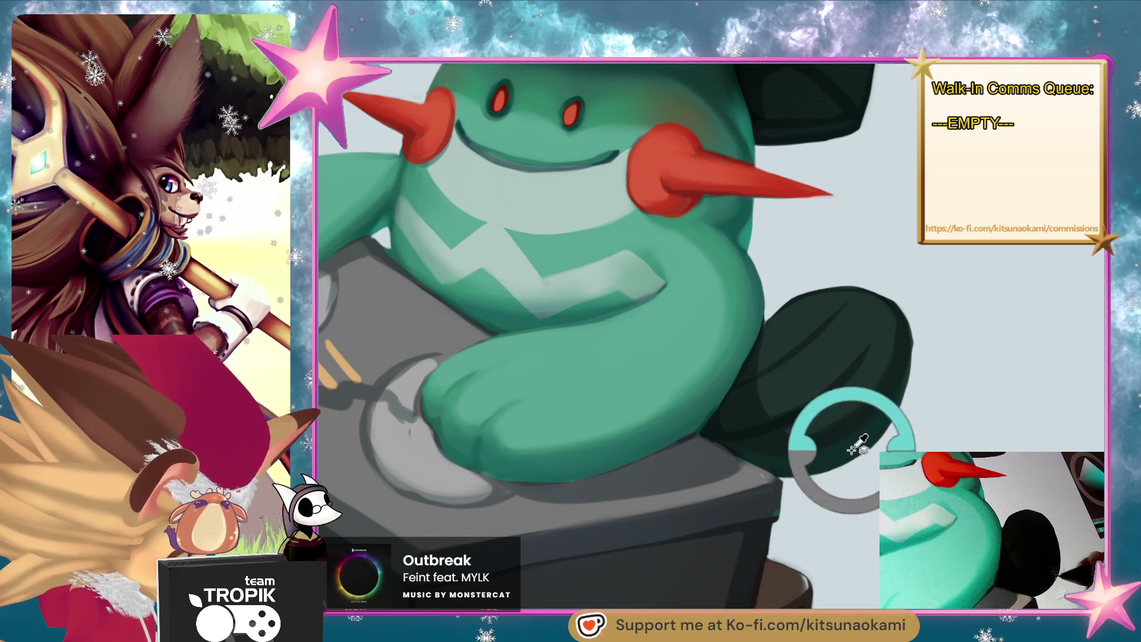
key(ctrl+0)
scroll(815, 241, up, 4)
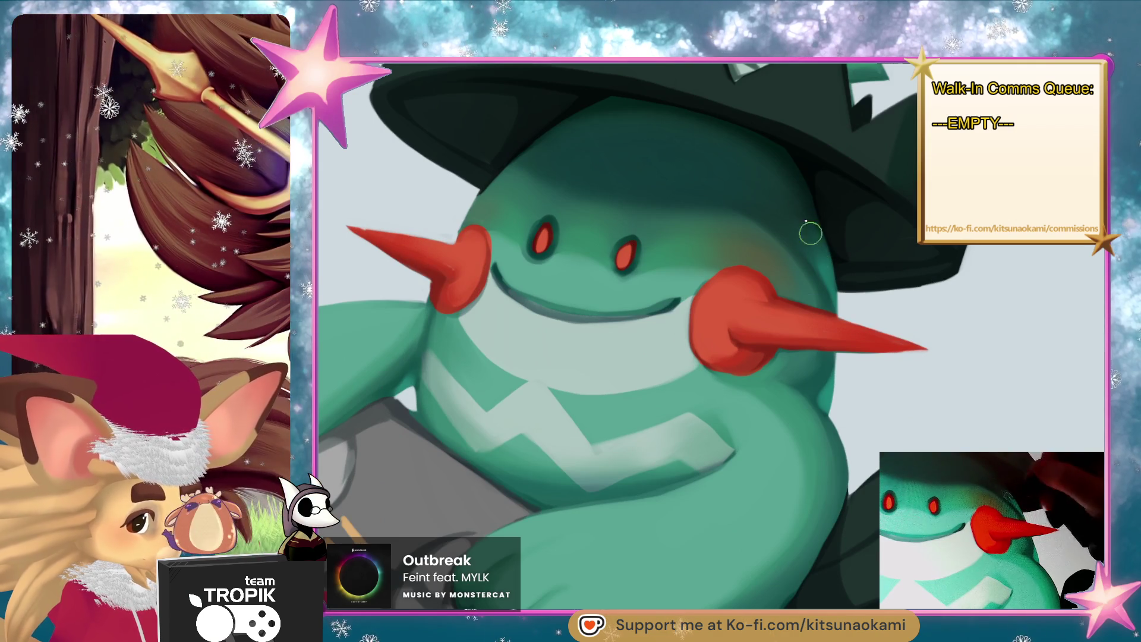
scroll(897, 403, down, 5)
scroll(952, 410, up, 3)
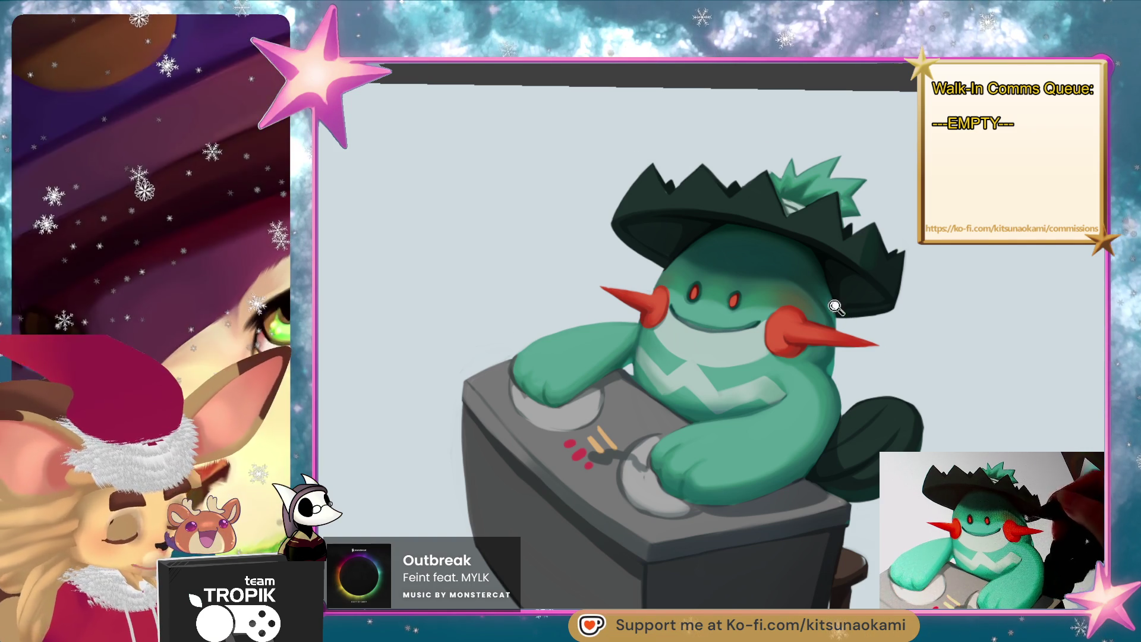
scroll(835, 306, up, 3)
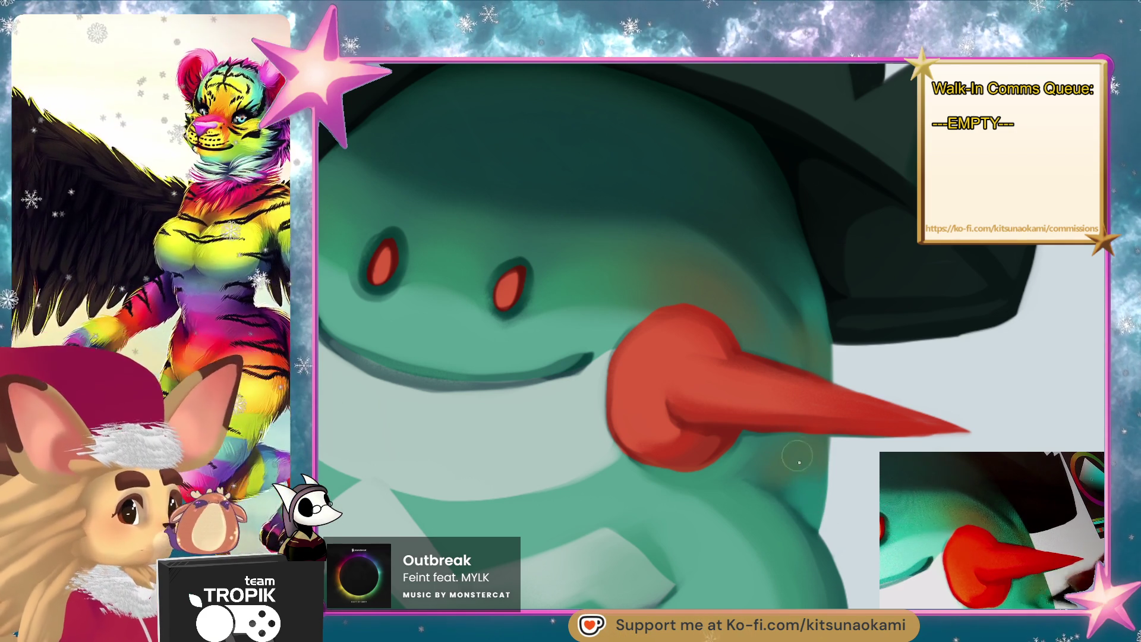
scroll(812, 507, down, 5)
scroll(776, 283, up, 5)
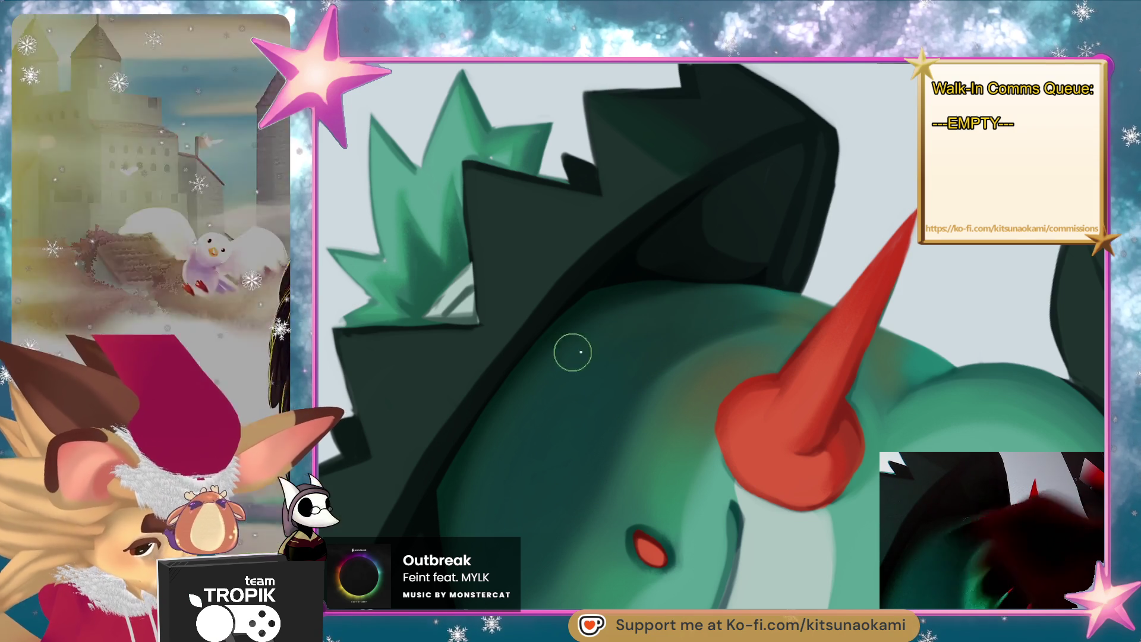
key(ctrl+0)
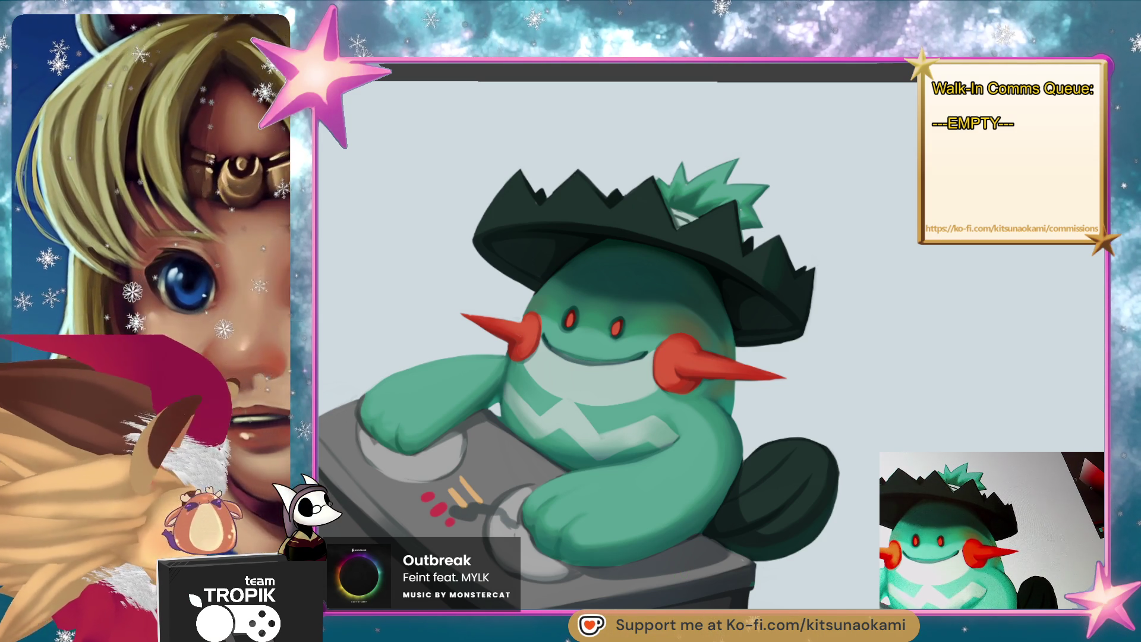
scroll(366, 428, up, 3)
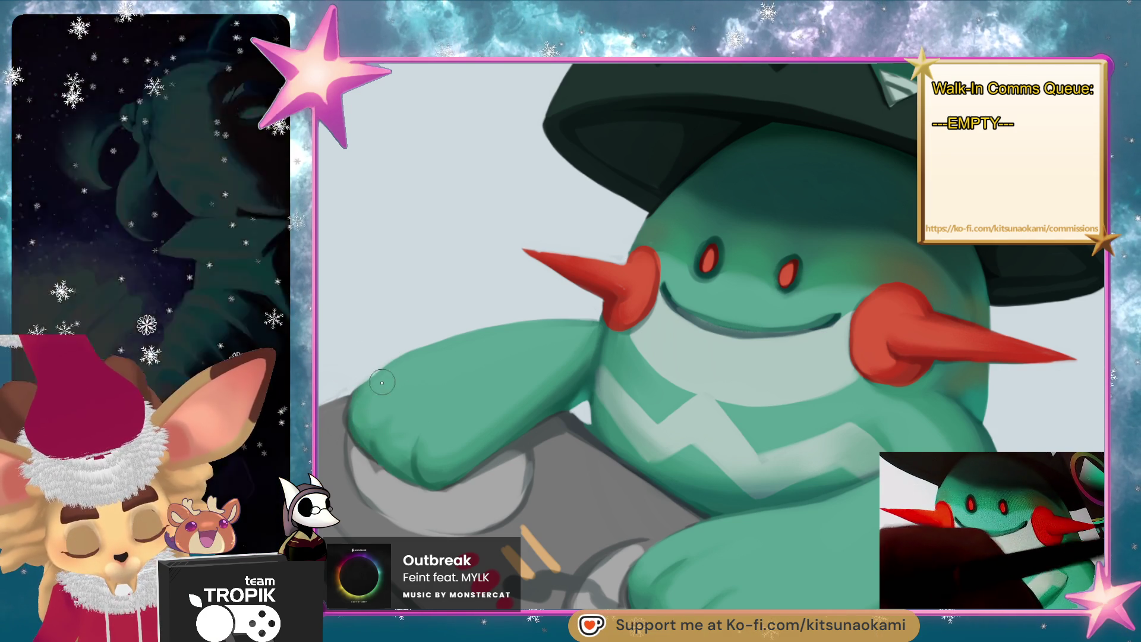
scroll(449, 361, down, 4)
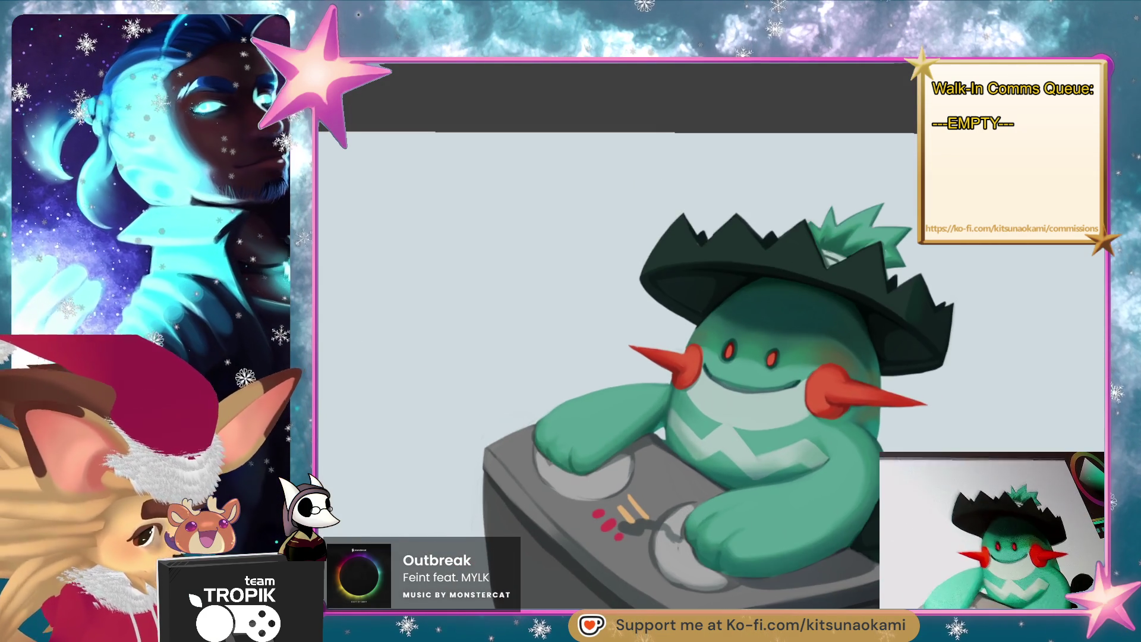
scroll(866, 546, up, 4)
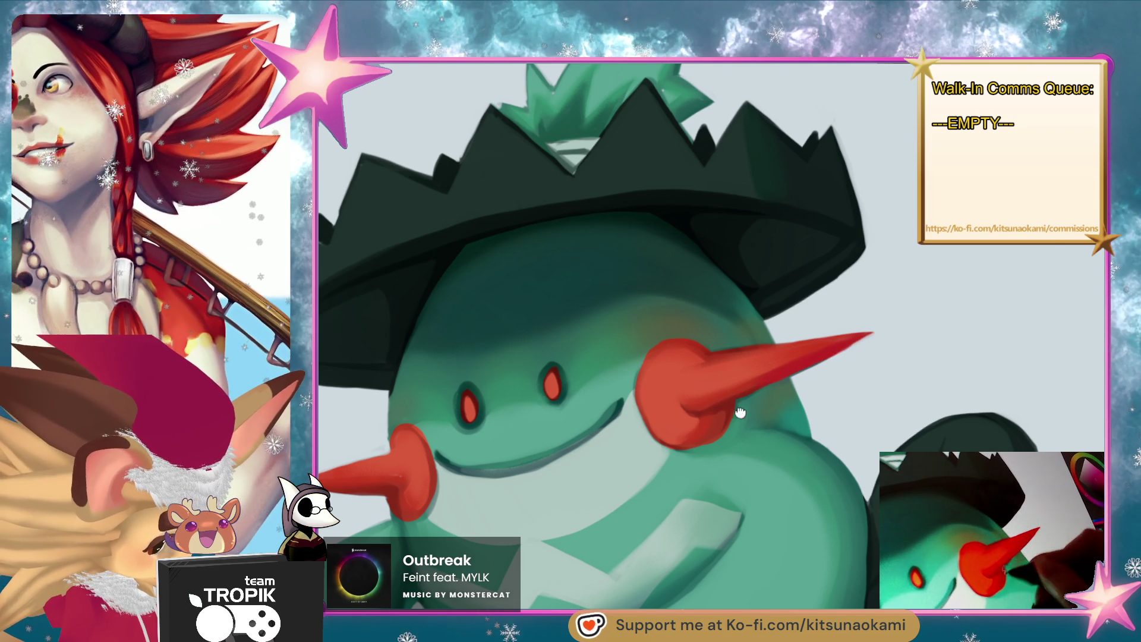
drag(785, 369, 692, 318)
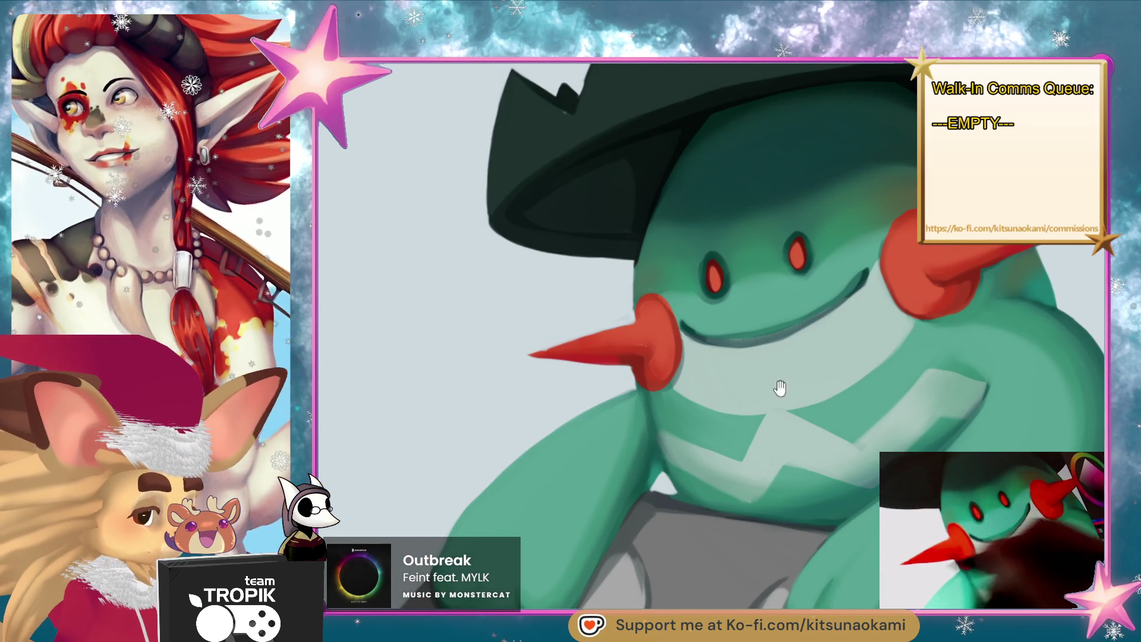
drag(821, 408, 761, 357)
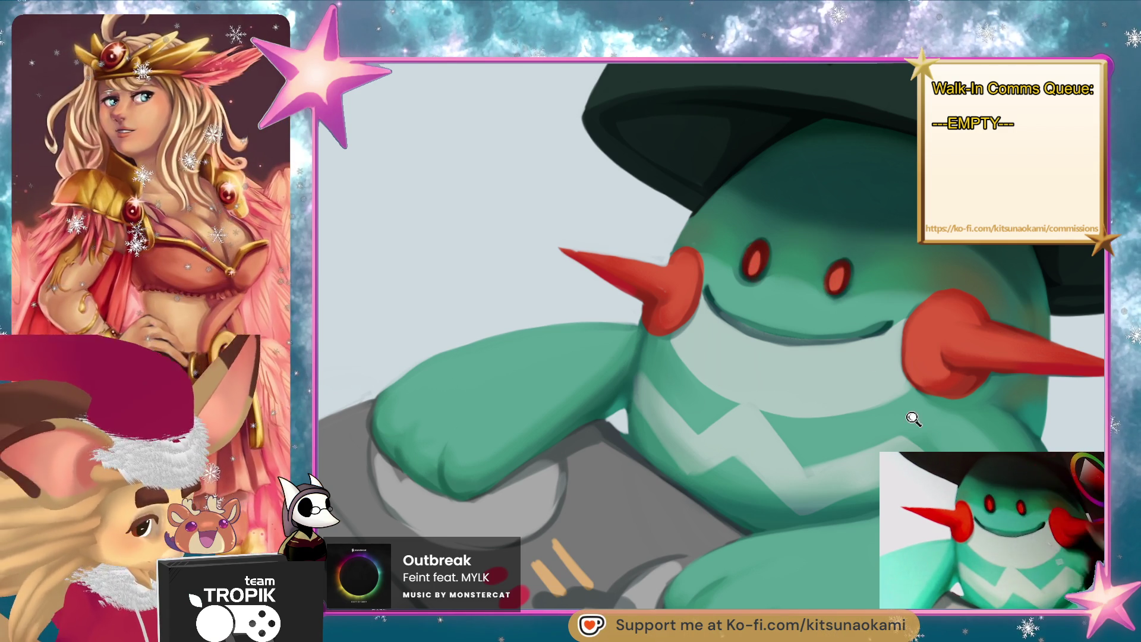
scroll(910, 416, down, 5)
mouse_move(707, 266)
mouse_down()
mouse_move(678, 235)
mouse_move(663, 263)
mouse_move(722, 222)
mouse_up()
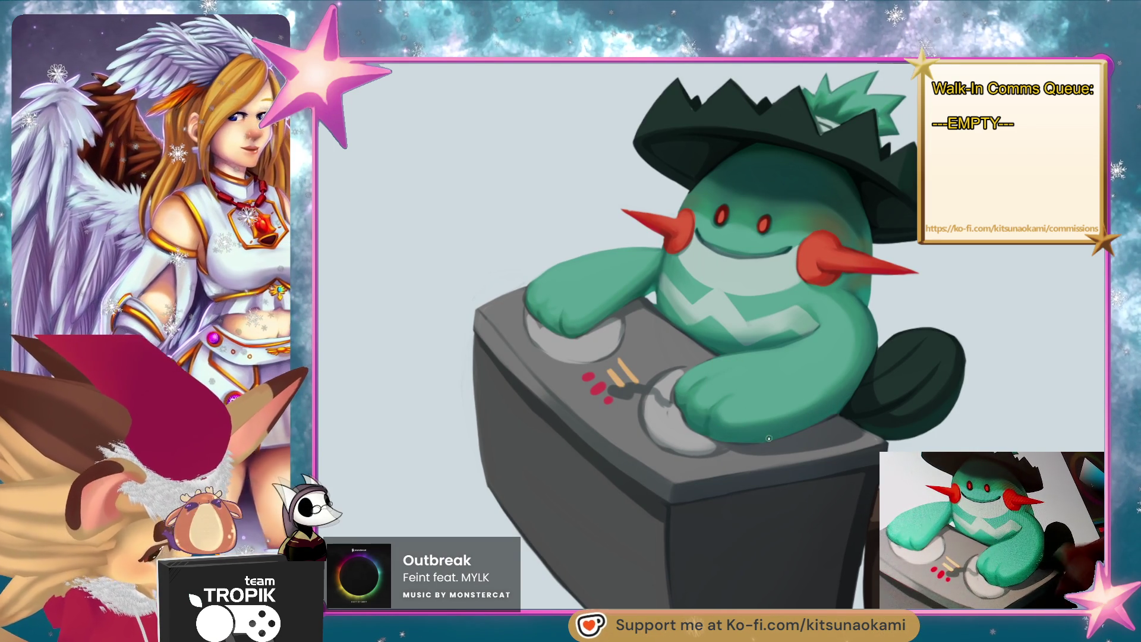
scroll(793, 479, up, 5)
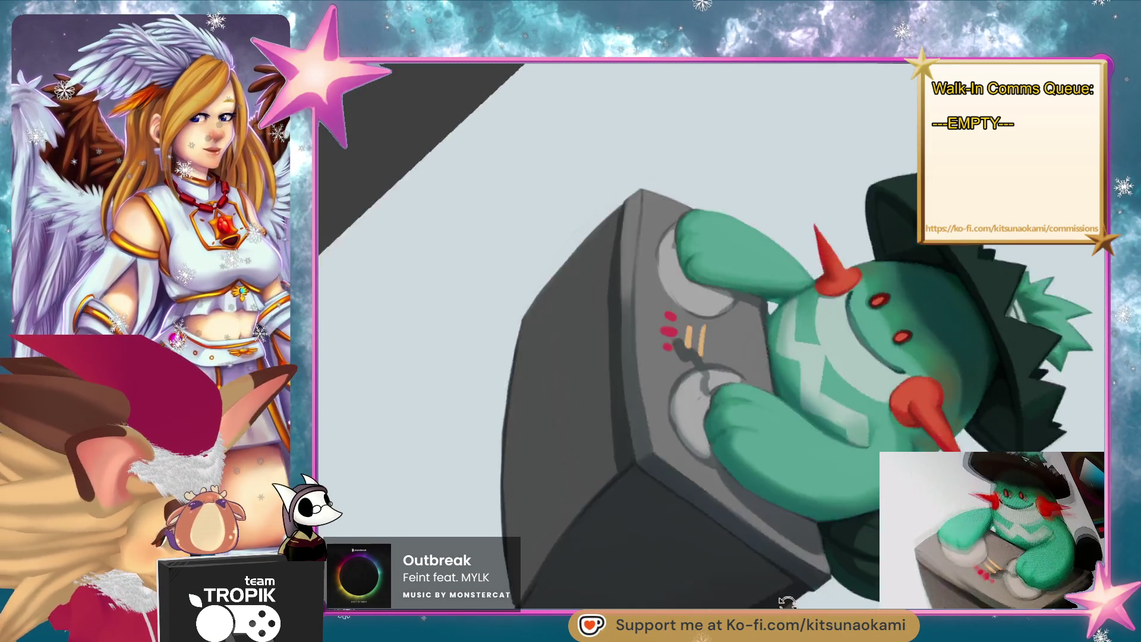
scroll(709, 319, up, 2)
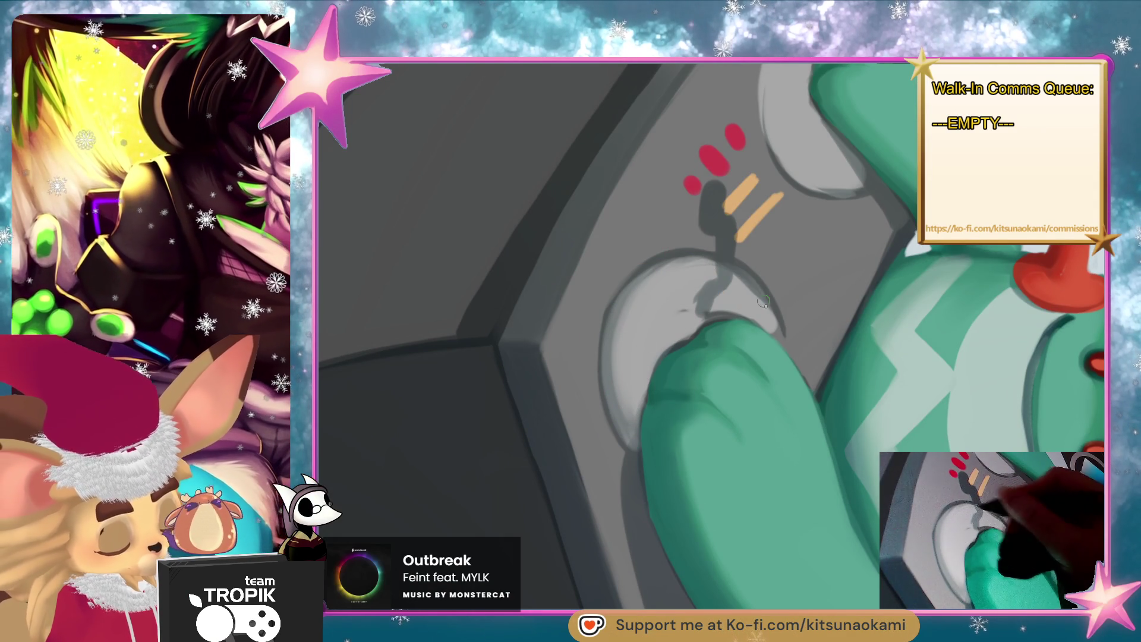
key(ctrl+0)
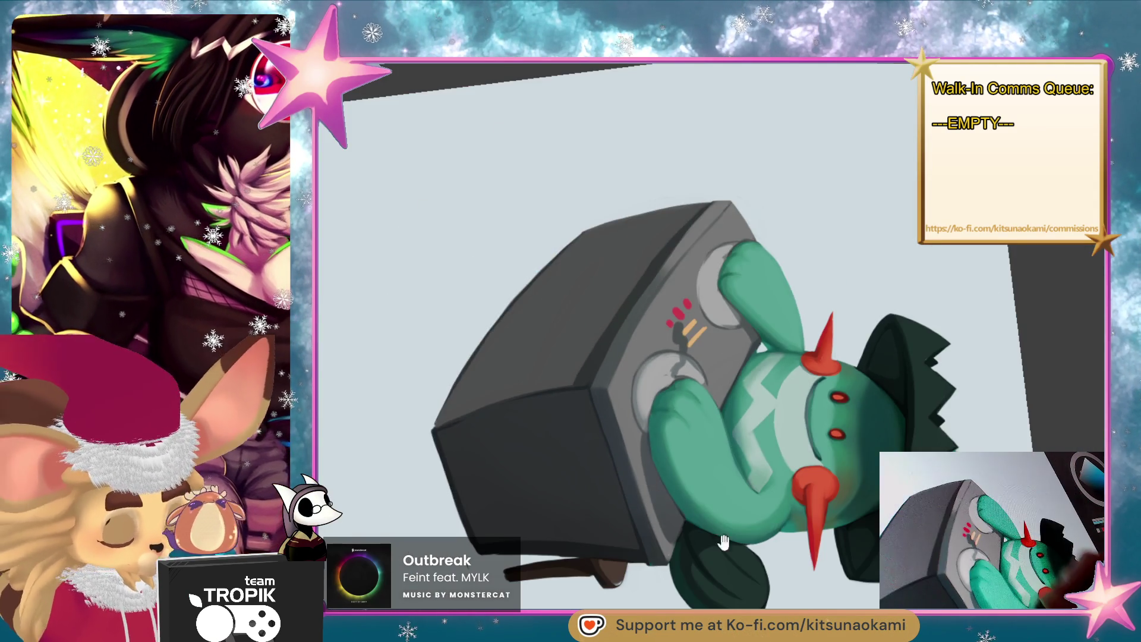
key(5)
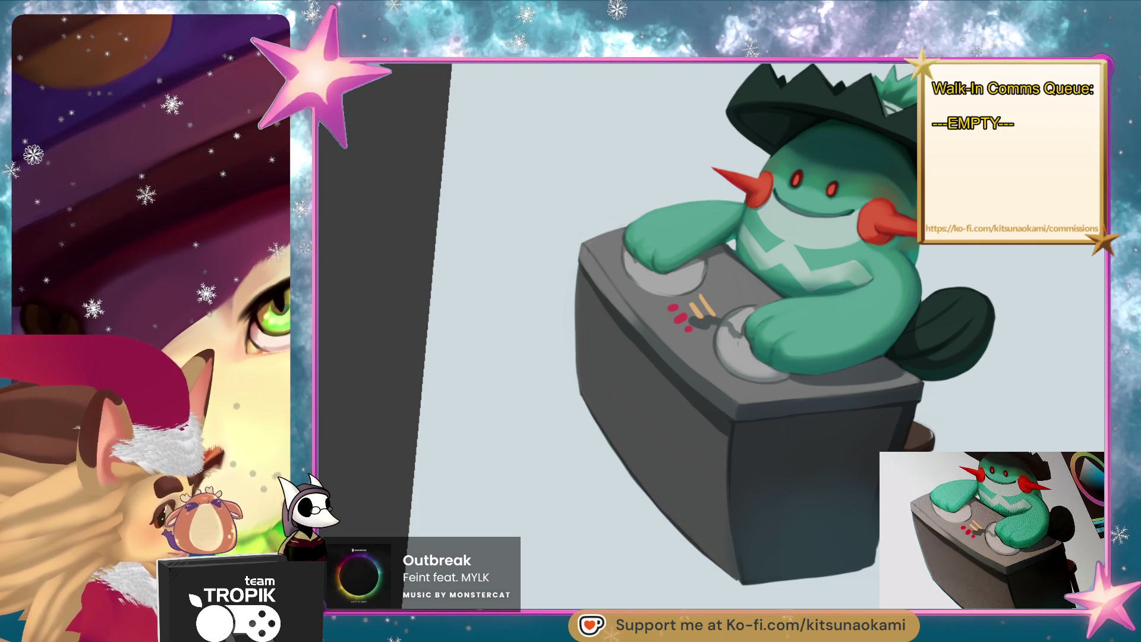
mouse_move(852, 441)
mouse_down()
mouse_move(769, 443)
mouse_move(821, 381)
mouse_move(811, 279)
mouse_up()
- Sample greens from beside the eye and from the arm to shade the arms smoothly
scroll(756, 119, up, 5)
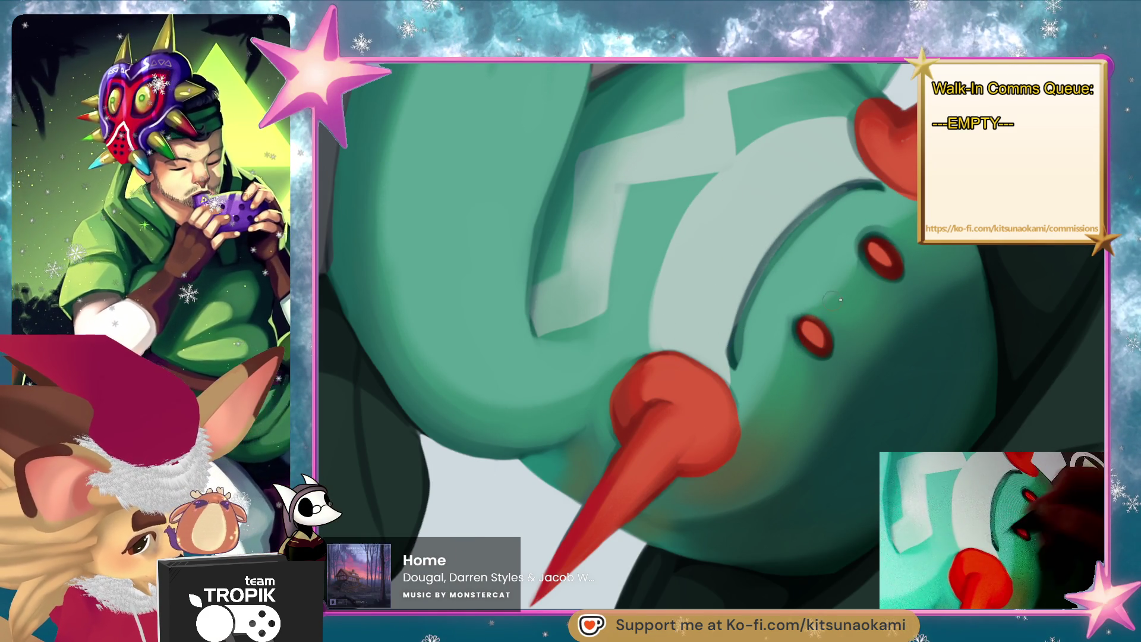
alt+click(859, 297)
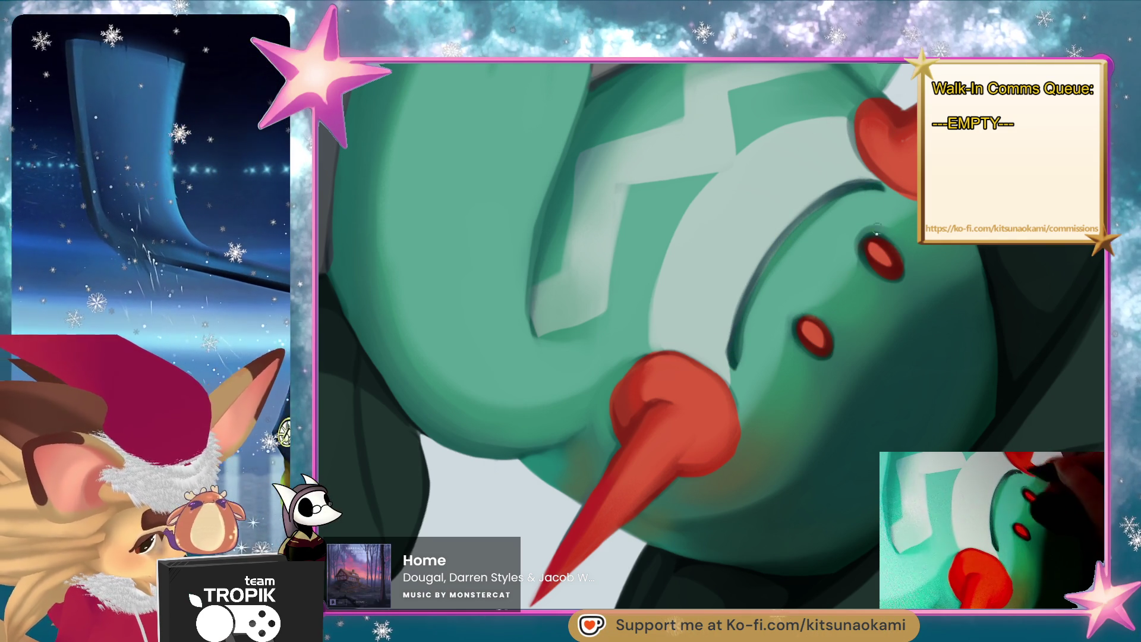
scroll(840, 347, down, 4)
scroll(834, 381, up, 1)
scroll(834, 381, up, 2)
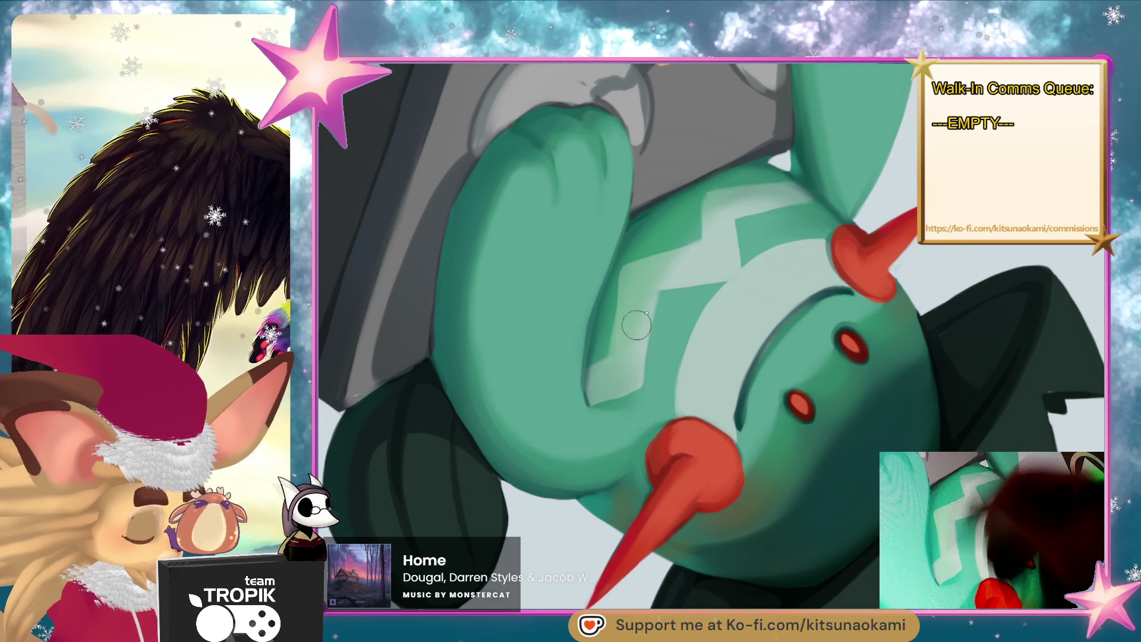
scroll(744, 311, down, 1)
scroll(744, 311, down, 3)
scroll(850, 406, up, 3)
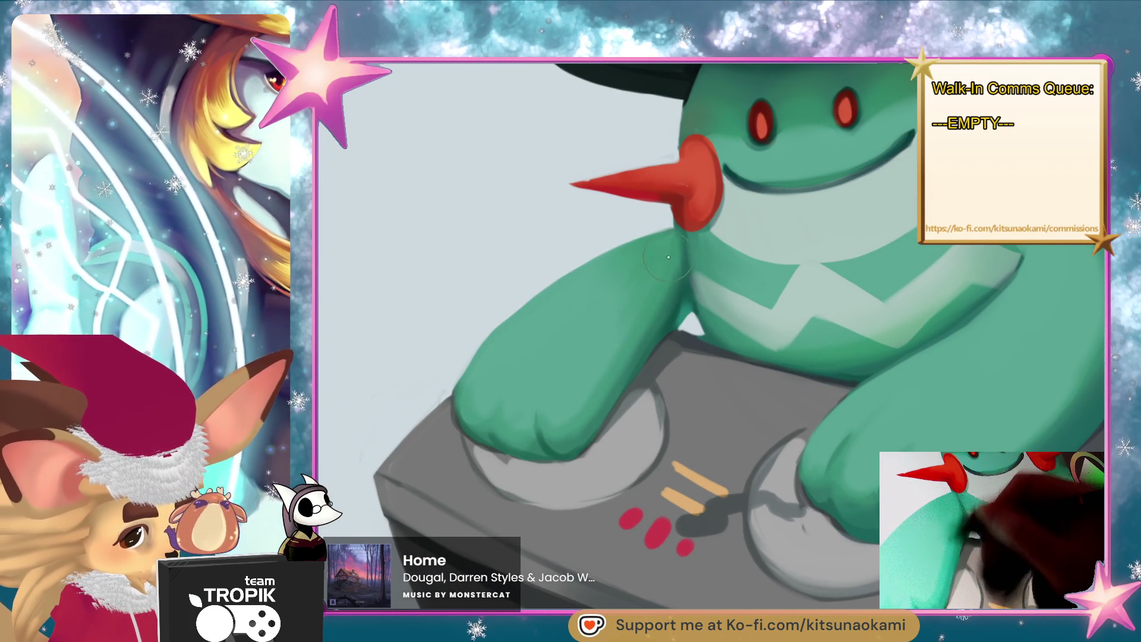
alt+click(578, 345)
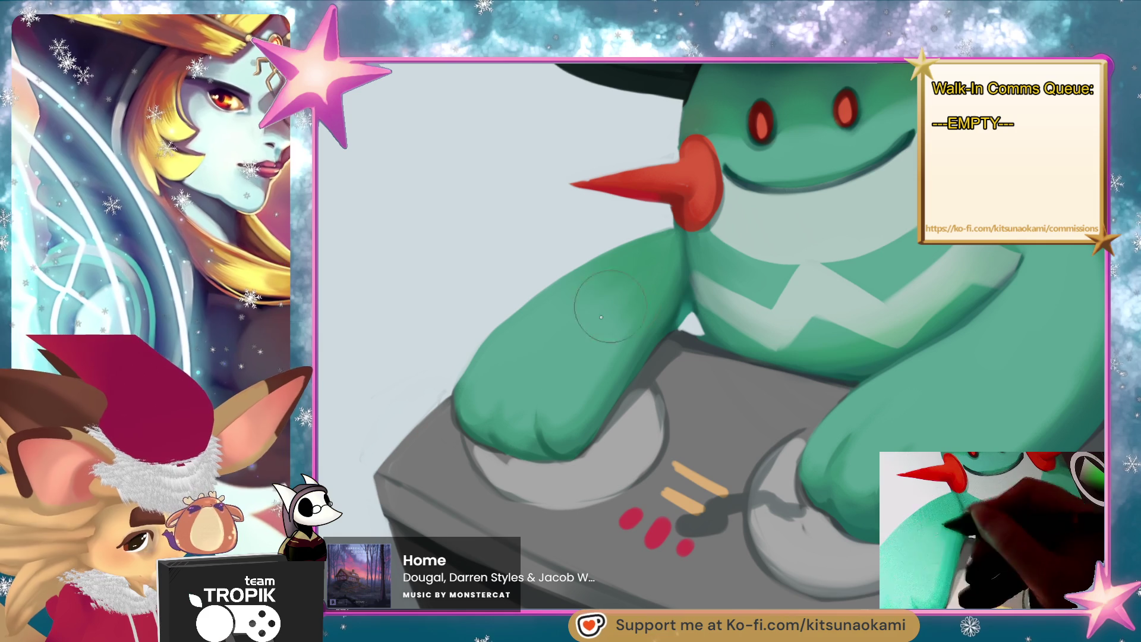
- Fill in the right horn's red tip and soften the body shading with a pale green
mouse_move(891, 428)
mouse_down()
mouse_move(781, 446)
mouse_move(821, 257)
mouse_up()
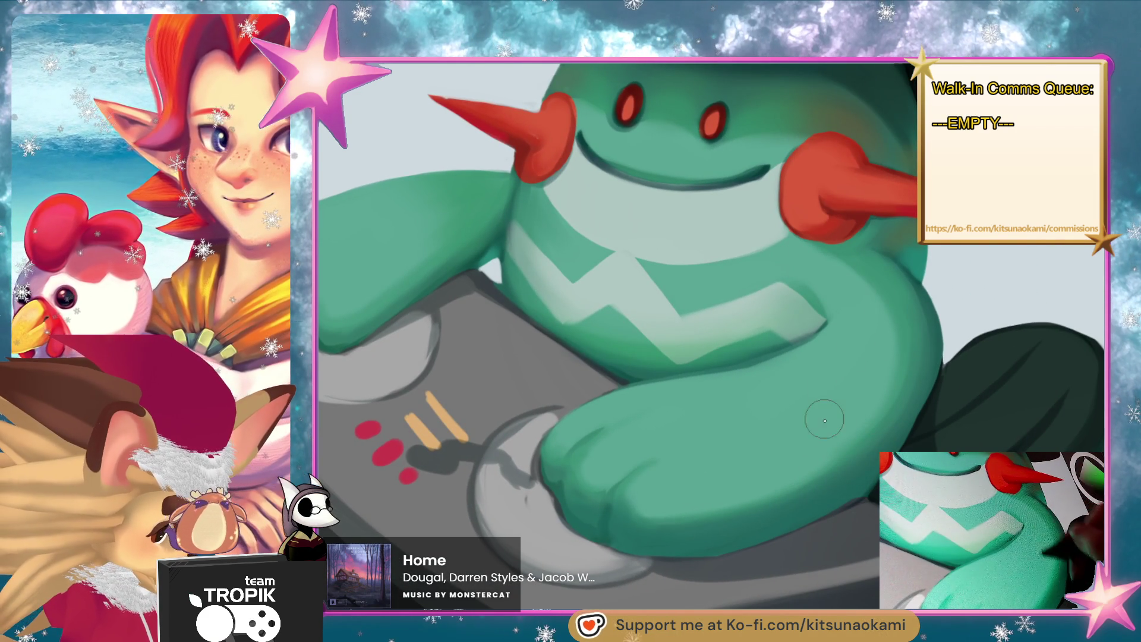
drag(910, 178, 904, 200)
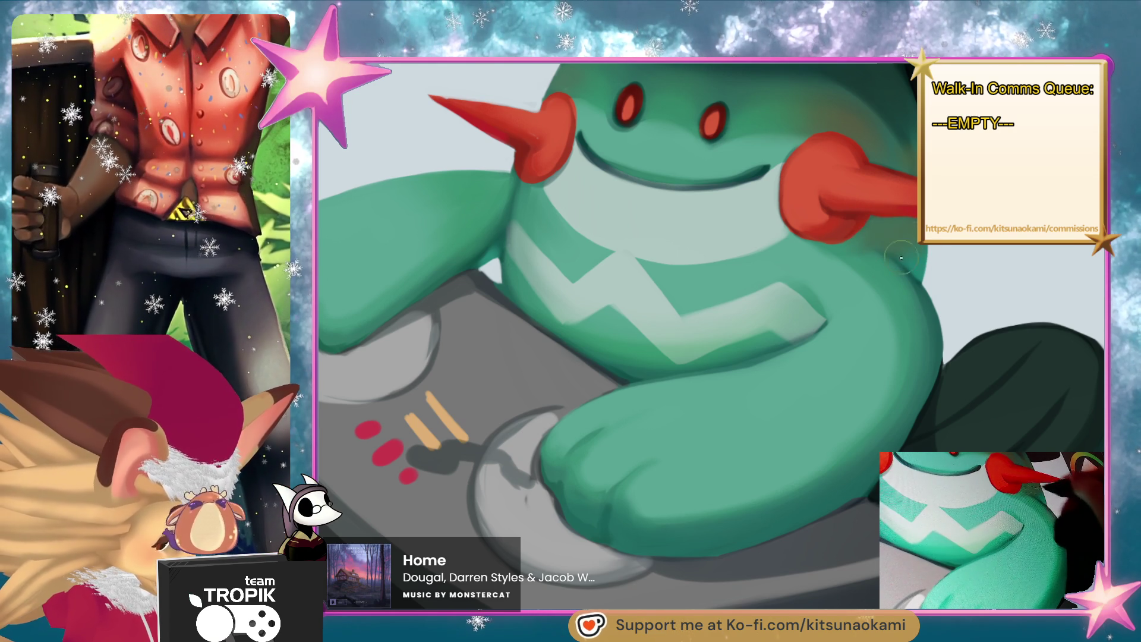
drag(892, 365, 872, 281)
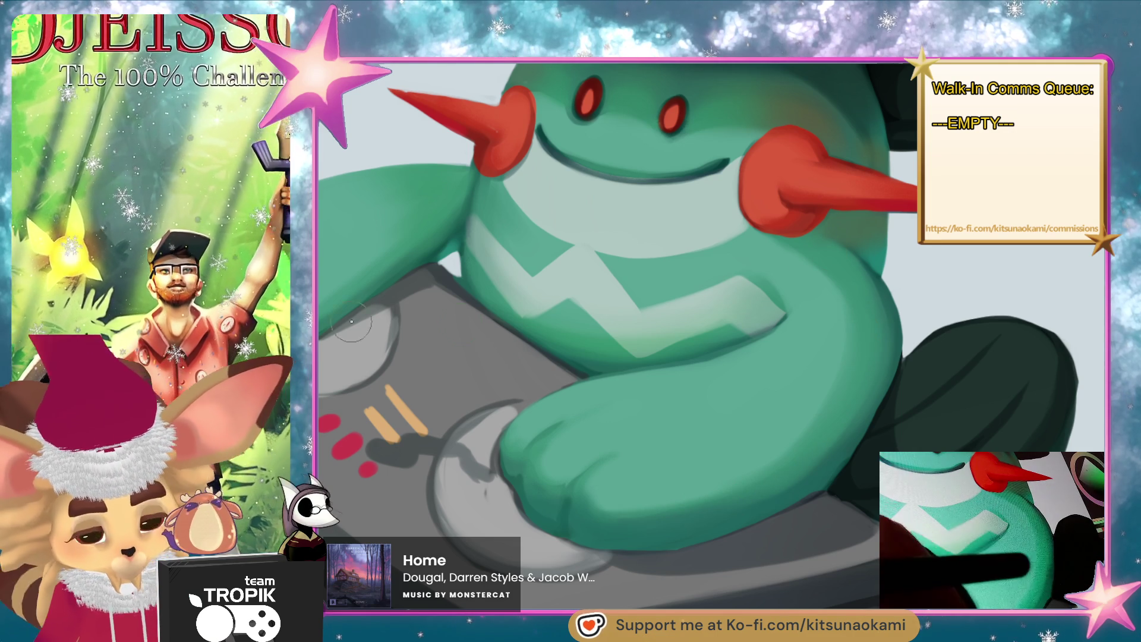
ctrl+click(777, 382)
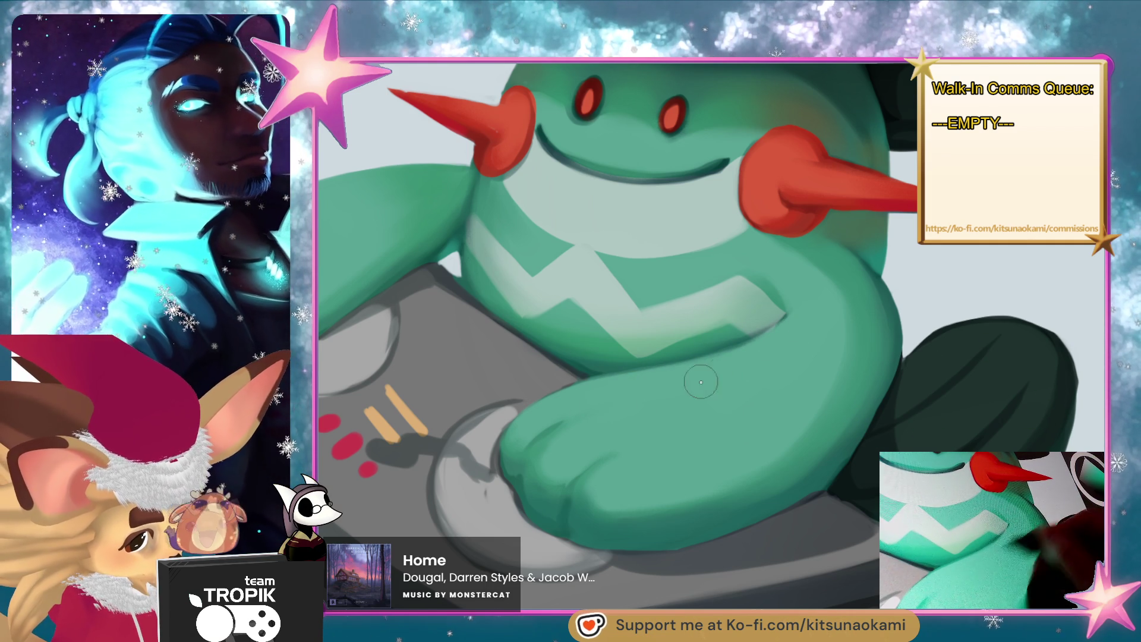
scroll(772, 377, down, 1)
scroll(780, 396, up, 2)
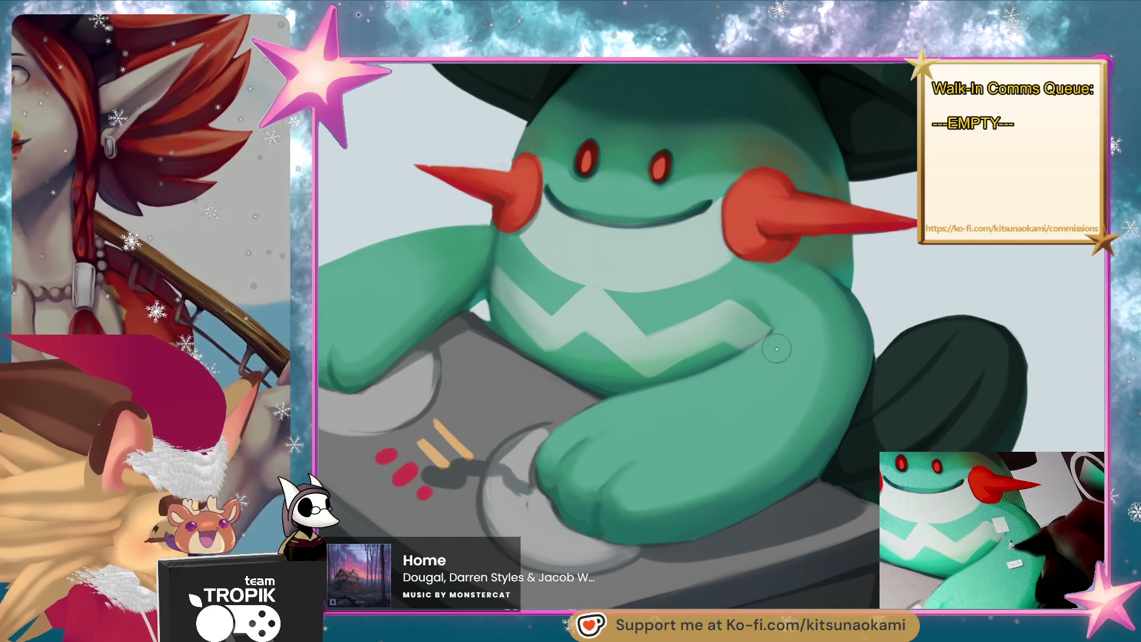
scroll(755, 420, down, 3)
scroll(755, 420, up, 2)
scroll(713, 333, down, 2)
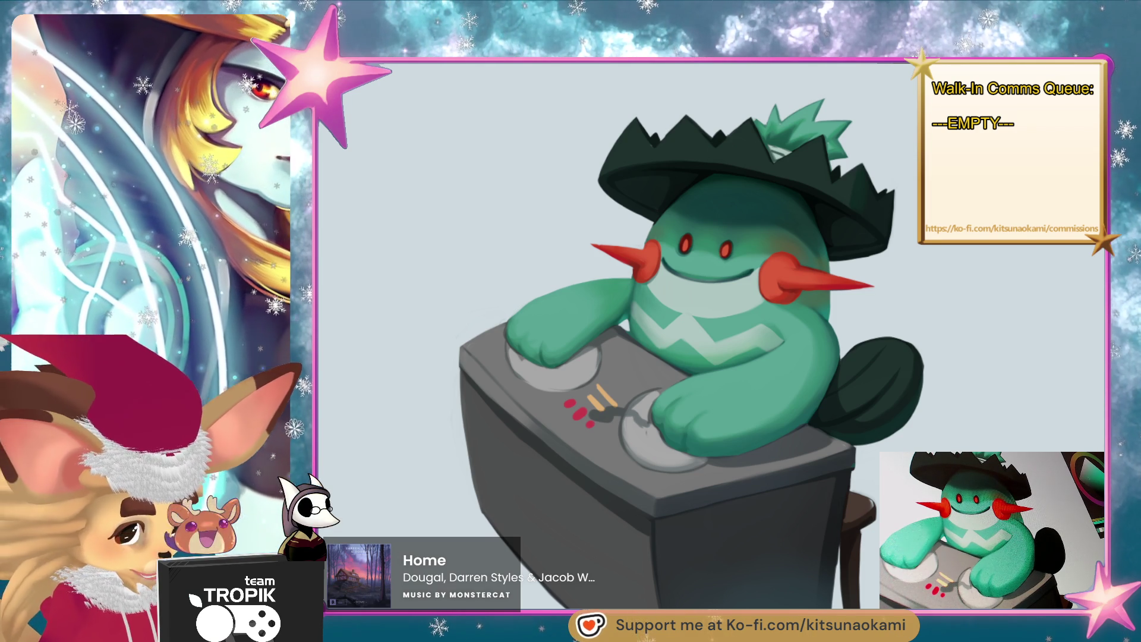
- Clean up the edges of the desk's lower-right corner and the stool's shading behind it
scroll(995, 407, up, 5)
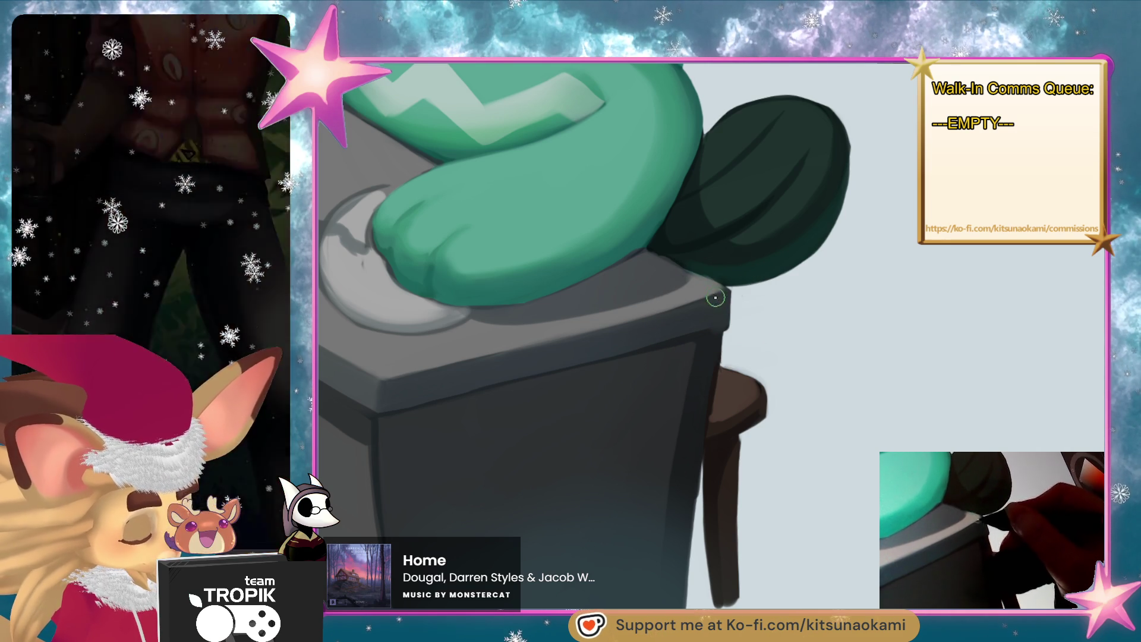
scroll(720, 318, down, 5)
scroll(674, 429, up, 5)
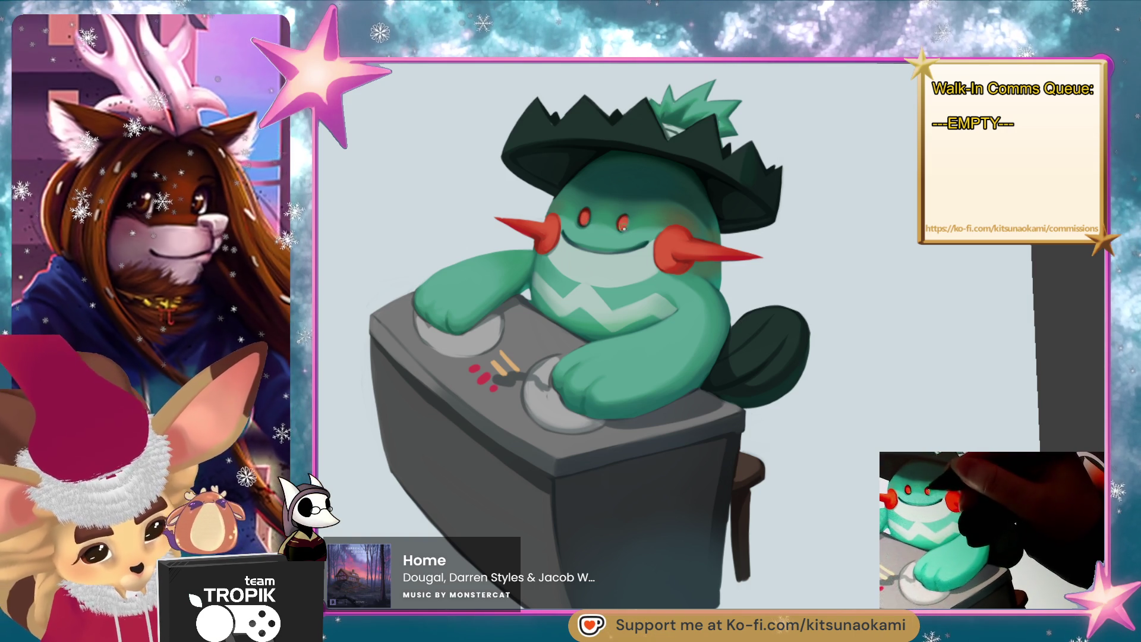
- Inspect the arm up close, sample a colour from the face, and reposition the painting view
scroll(701, 347, up, 1)
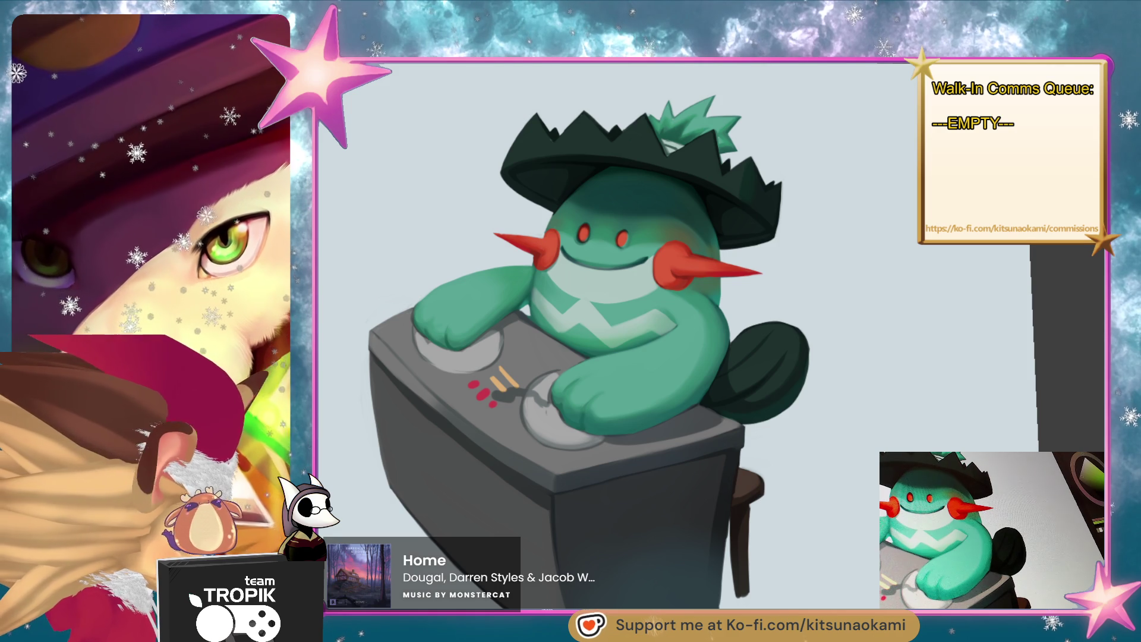
alt+click(609, 235)
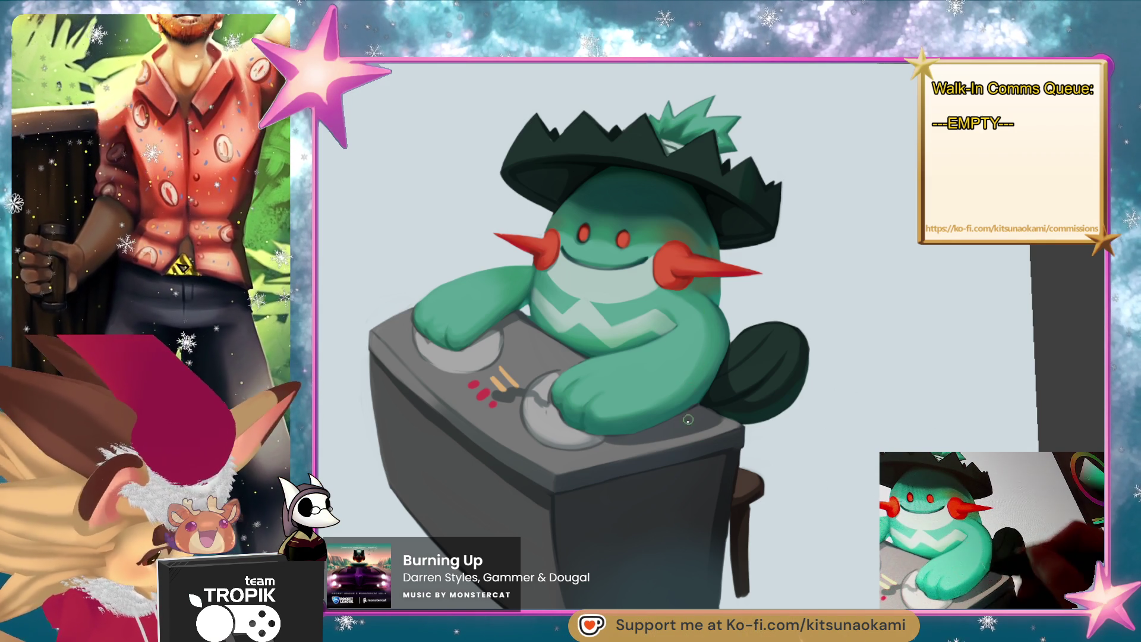
scroll(714, 386, up, 5)
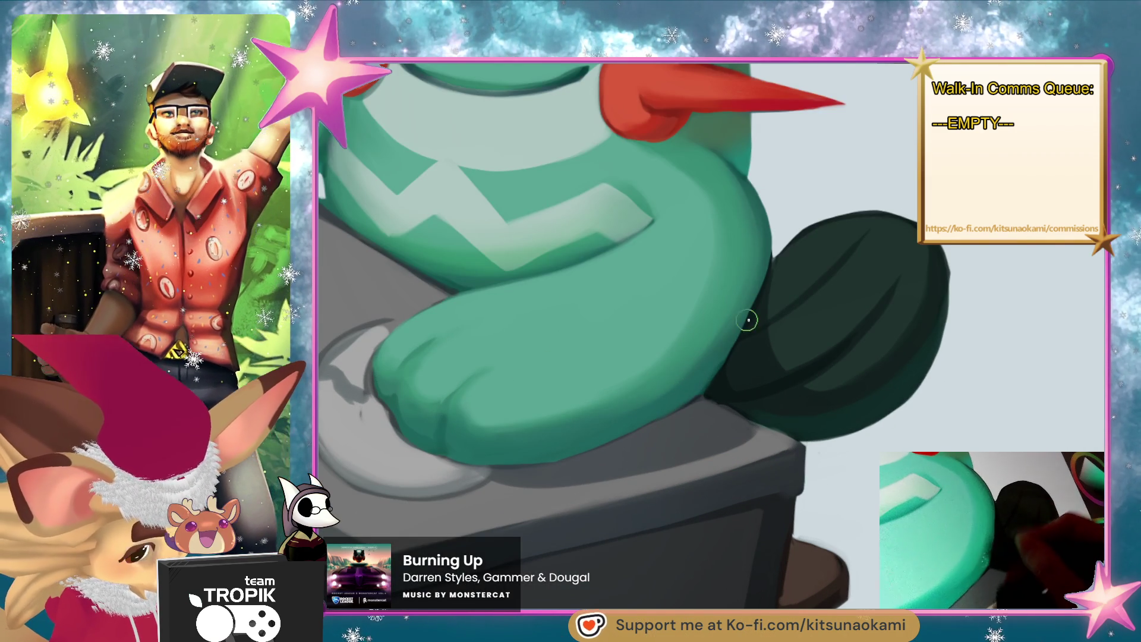
scroll(674, 401, down, 5)
mouse_move(948, 463)
mouse_down()
mouse_move(892, 433)
mouse_move(860, 507)
mouse_up()
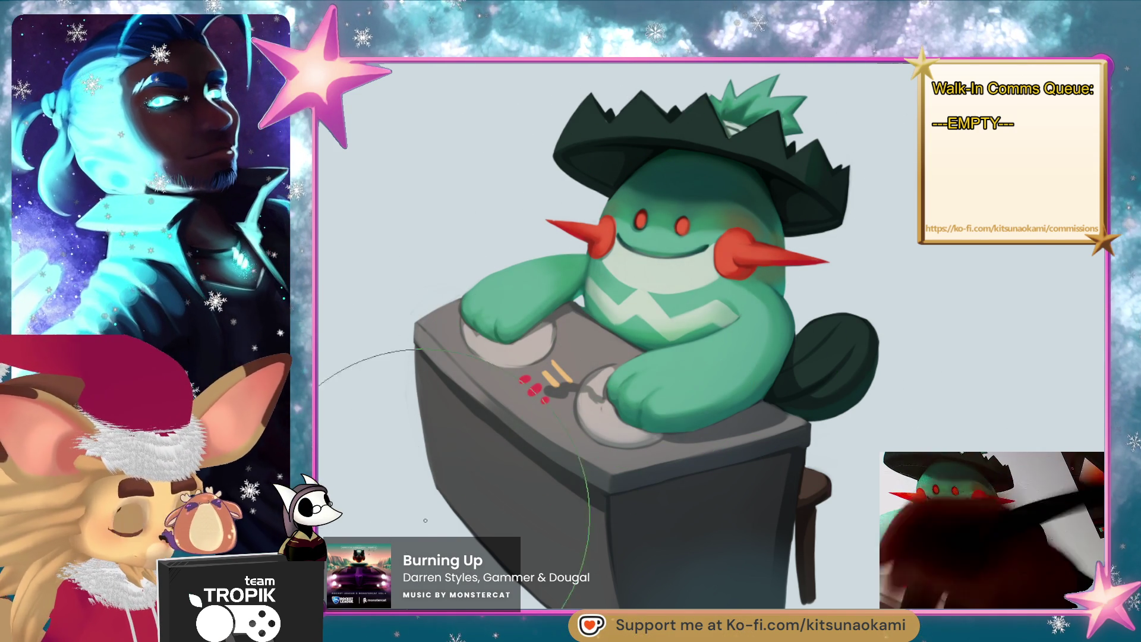
- Enlarge the brush and darken the desk front with a grey sampled from the desk
key(bracketright)
key(bracketright)
key(bracketright)
key(bracketright)
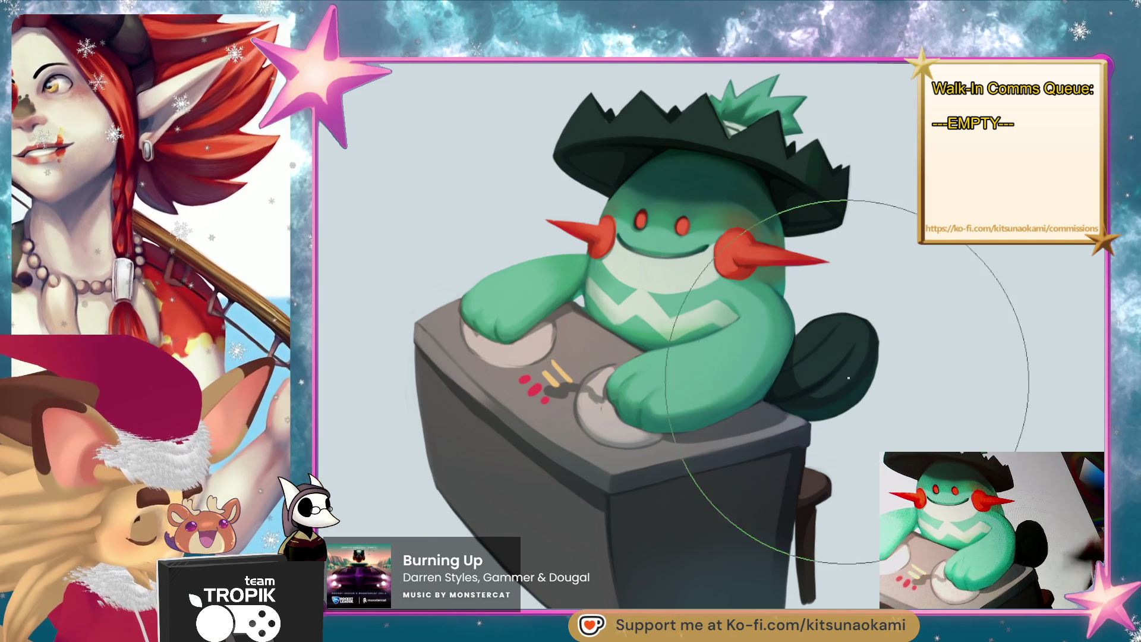
scroll(910, 493, down, 2)
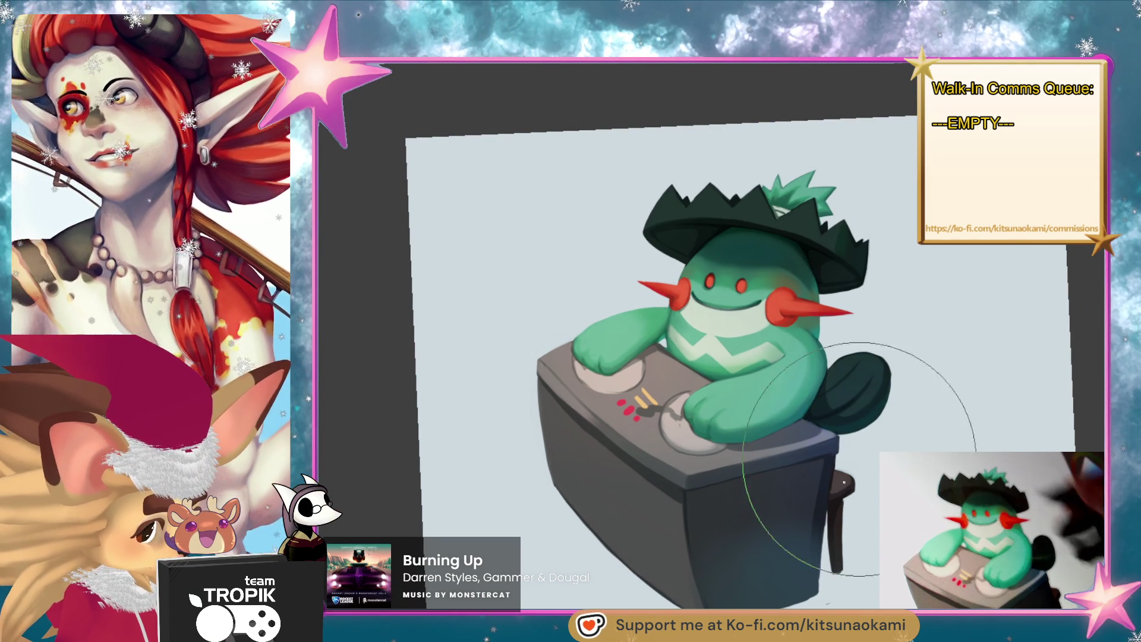
scroll(901, 469, up, 3)
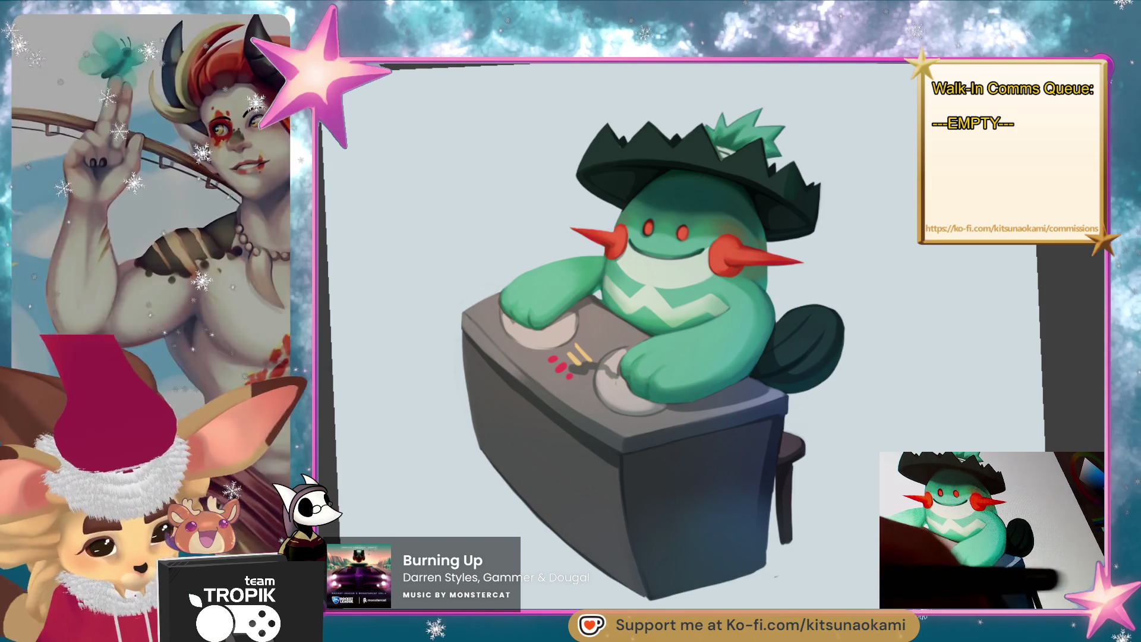
ctrl+click(746, 455)
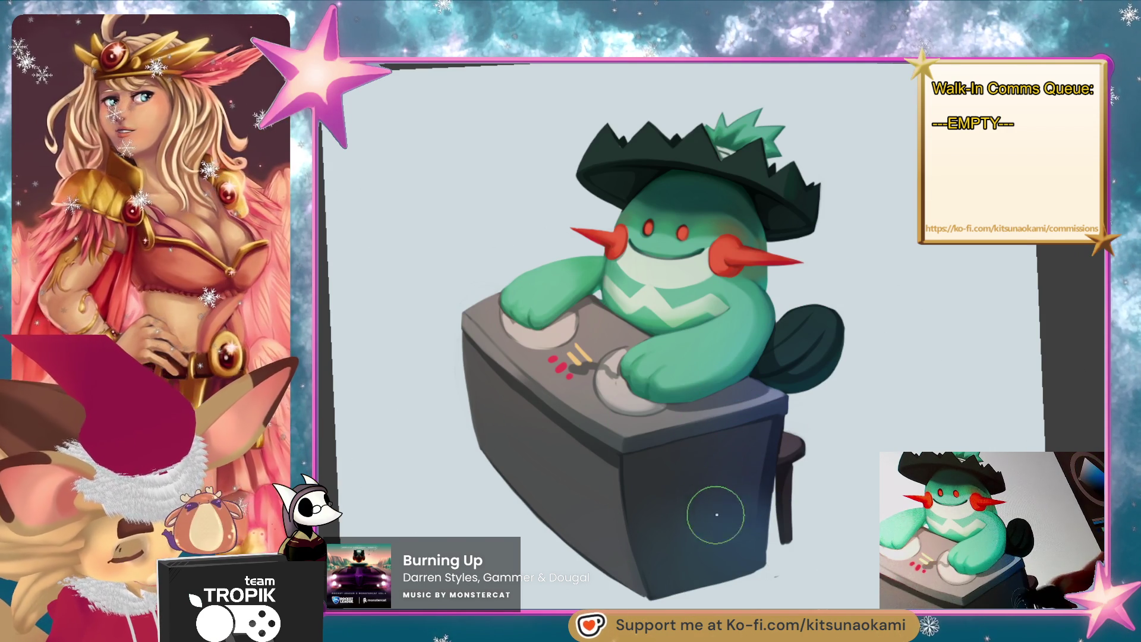
mouse_move(694, 522)
mouse_down()
mouse_move(696, 565)
mouse_move(694, 553)
mouse_up()
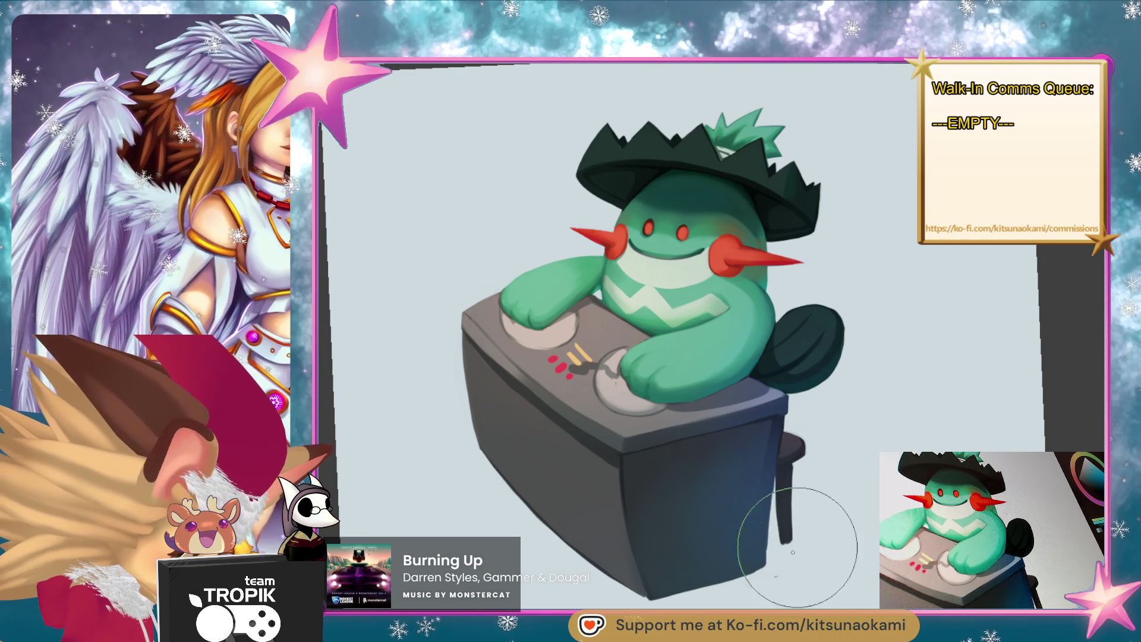
mouse_move(836, 477)
mouse_down()
mouse_move(874, 509)
mouse_move(930, 464)
mouse_up()
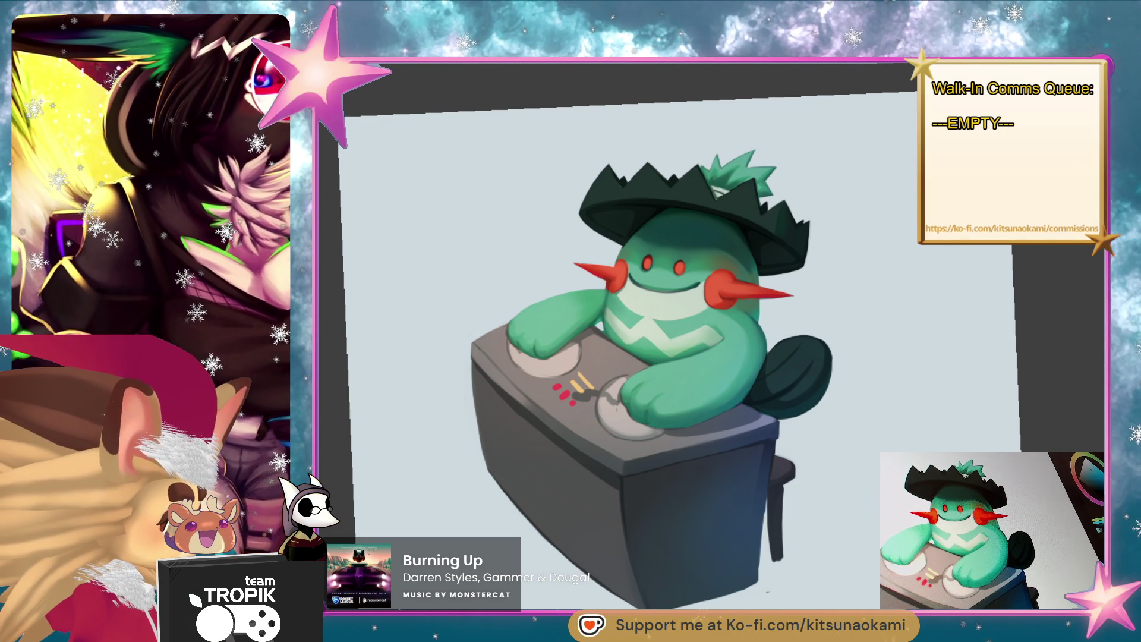
mouse_move(430, 396)
mouse_down()
mouse_move(657, 523)
mouse_move(681, 456)
mouse_up()
- Lengthen the red nose spike to a slimmer tip and darken its lower edge
drag(654, 394, 689, 392)
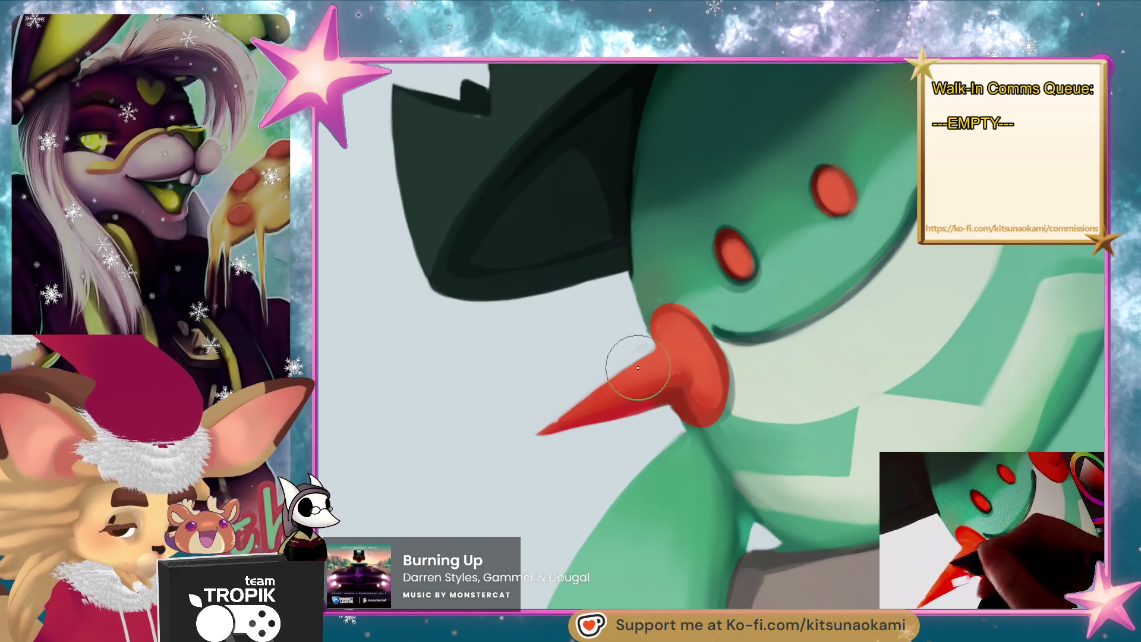
drag(619, 380, 526, 449)
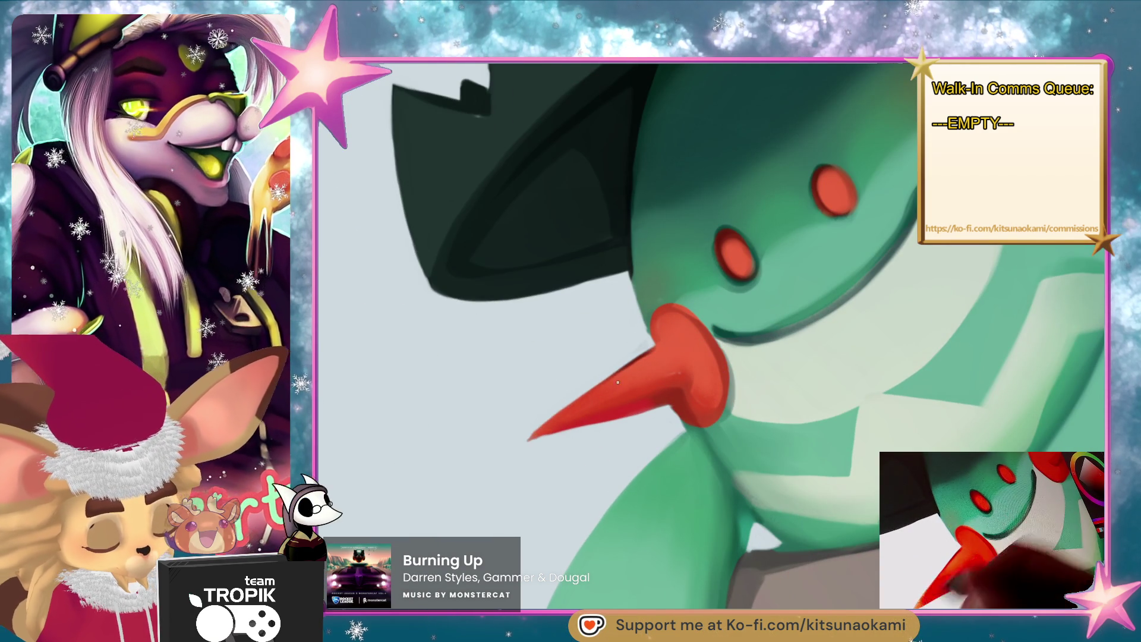
drag(612, 374, 512, 453)
drag(572, 413, 602, 416)
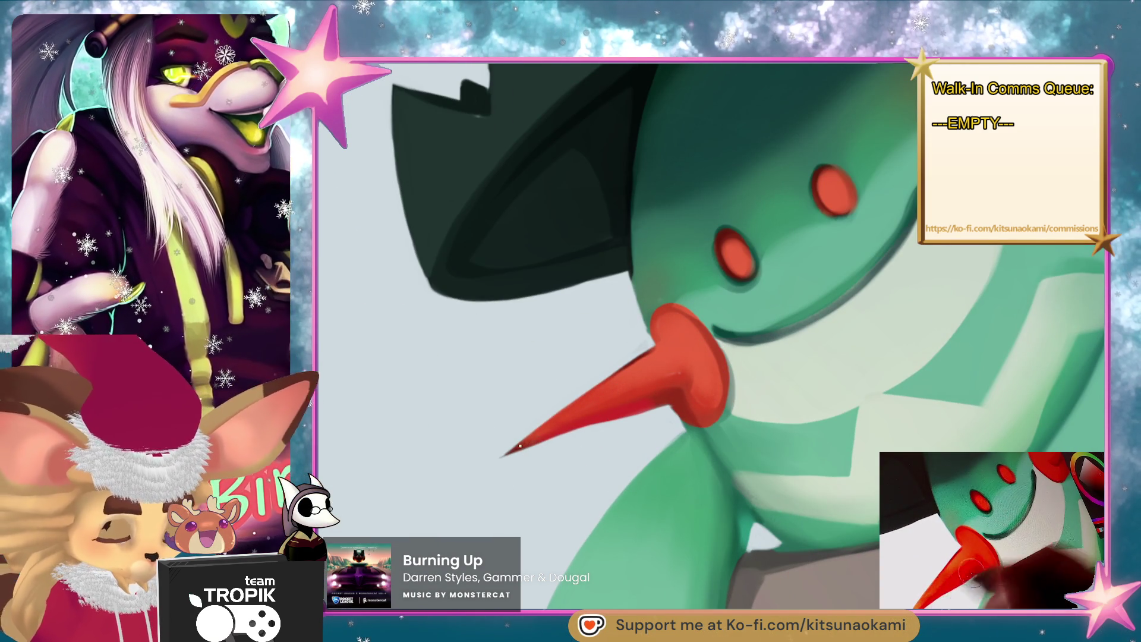
drag(525, 444, 642, 398)
drag(589, 428, 508, 453)
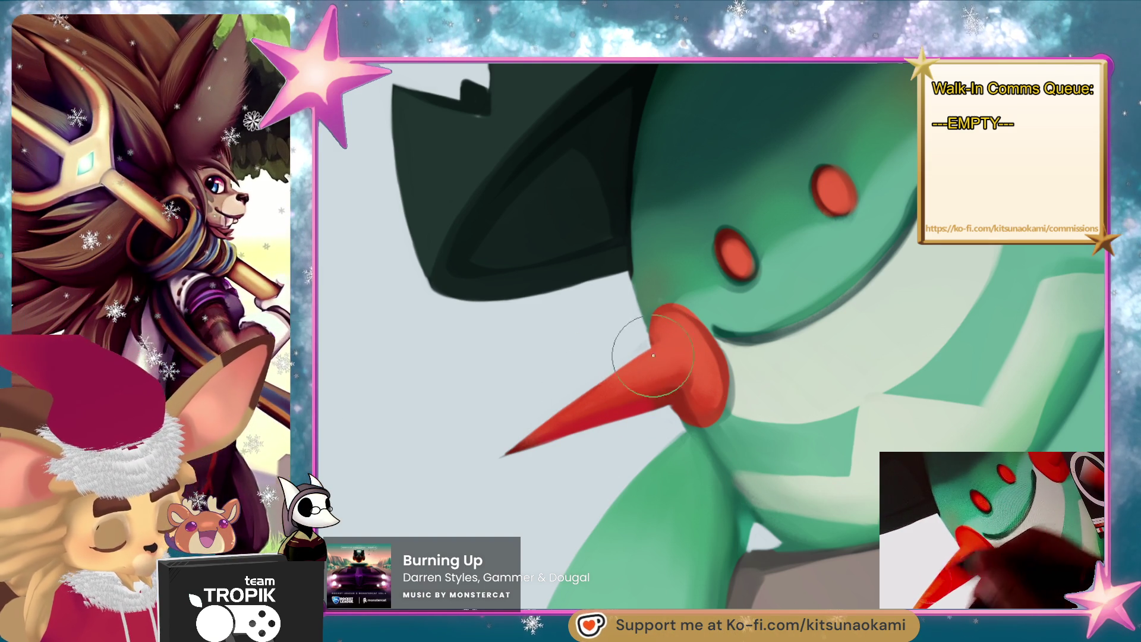
drag(624, 337, 548, 422)
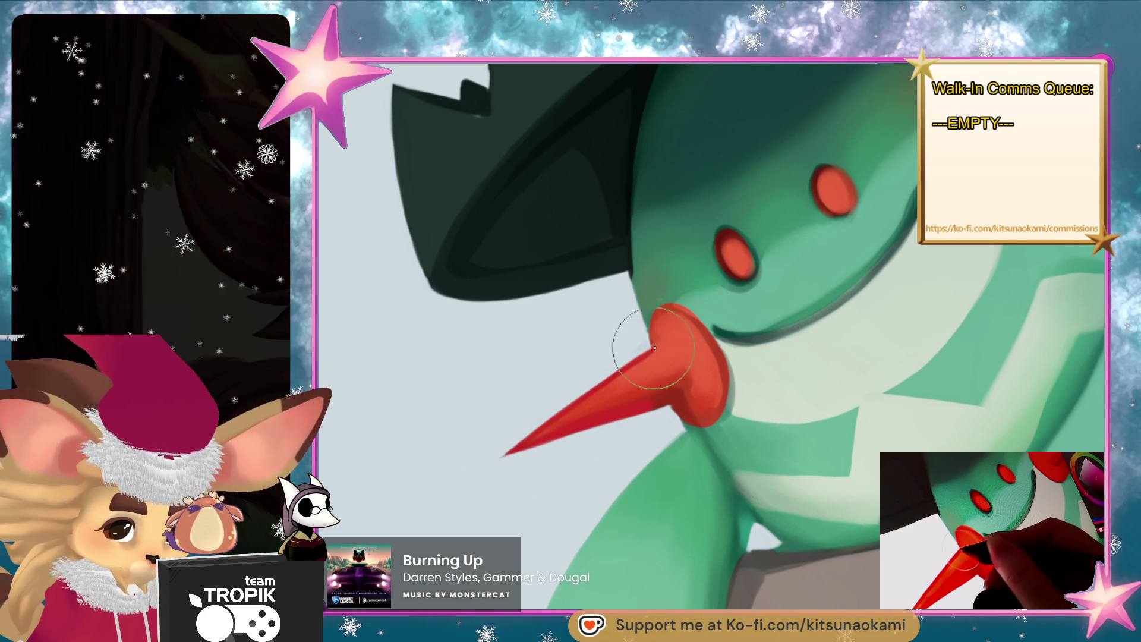
scroll(653, 349, down, 3)
scroll(909, 231, up, 3)
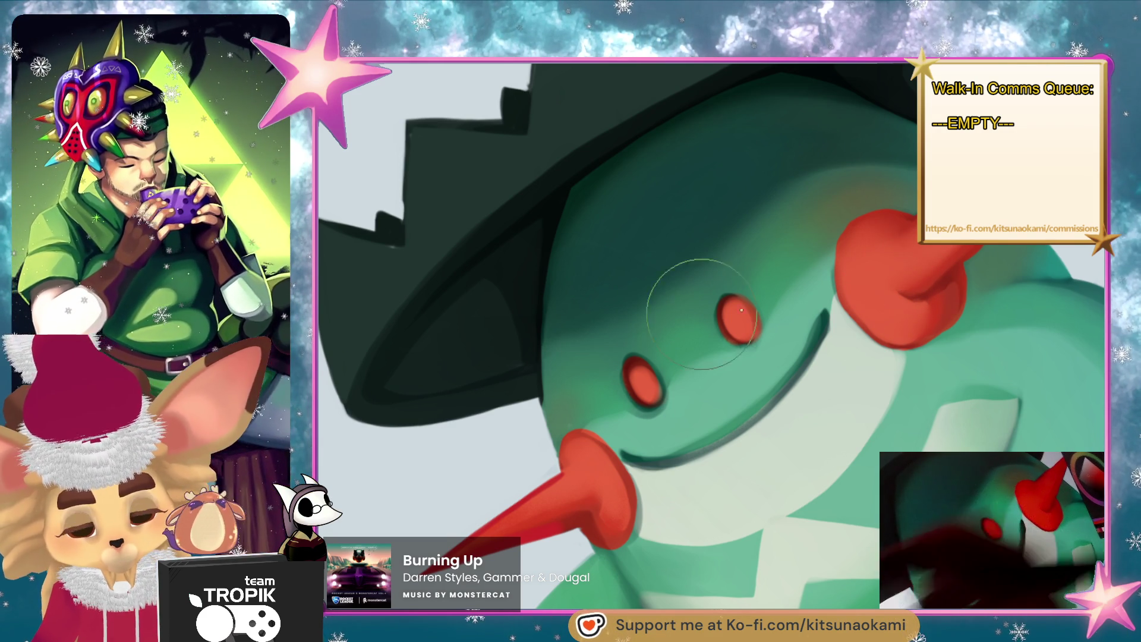
click(953, 265)
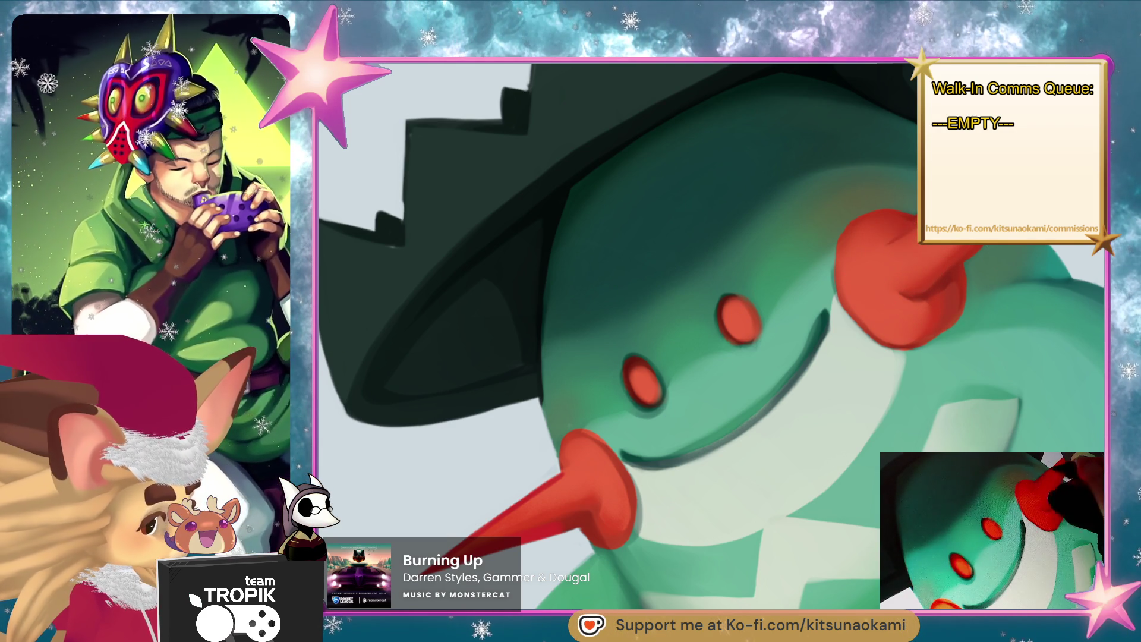
click(909, 241)
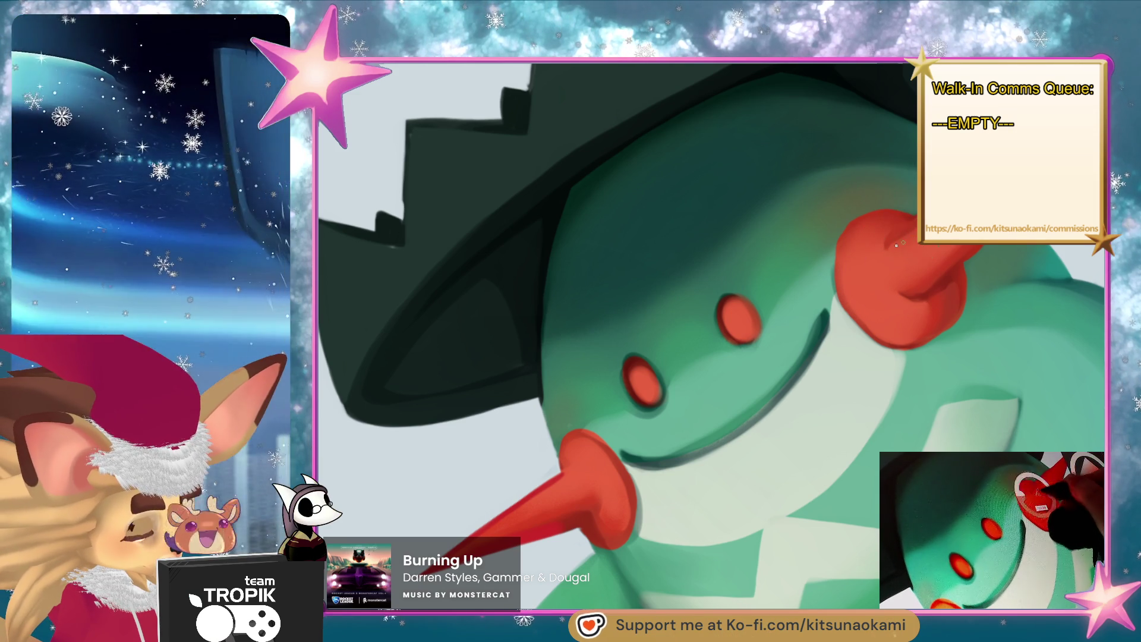
scroll(892, 248, down, 5)
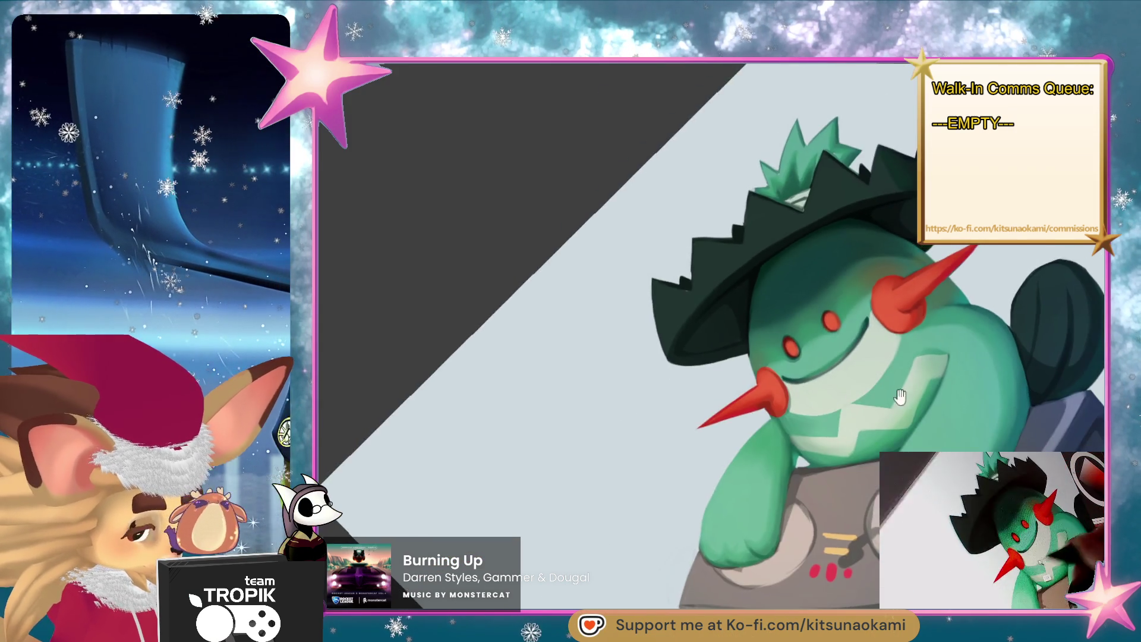
drag(838, 502, 861, 481)
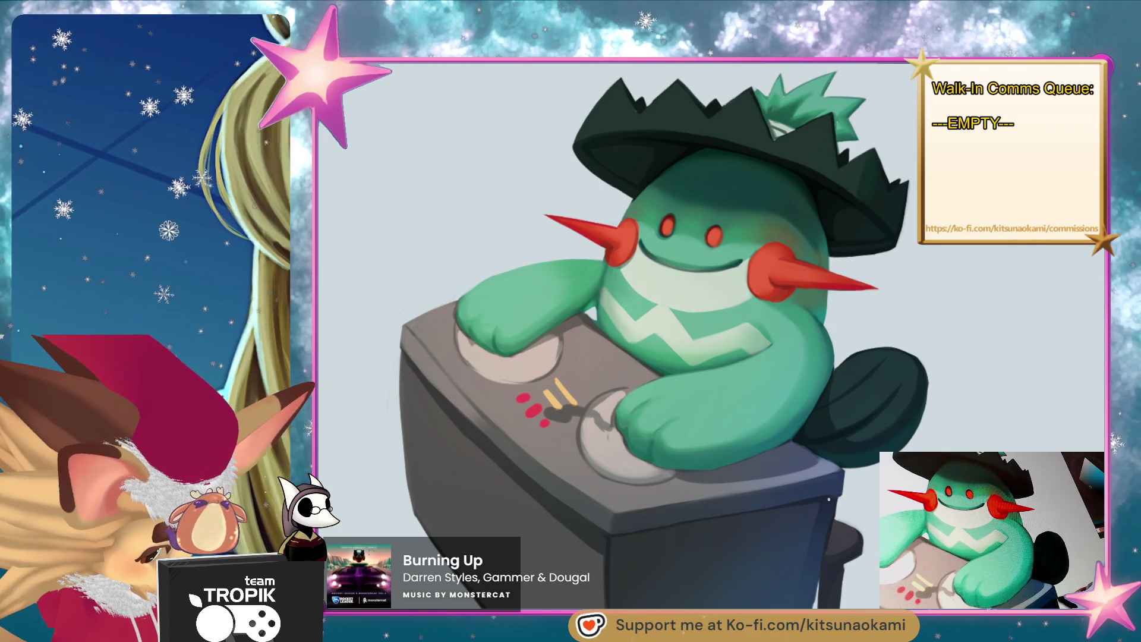
drag(854, 499, 828, 534)
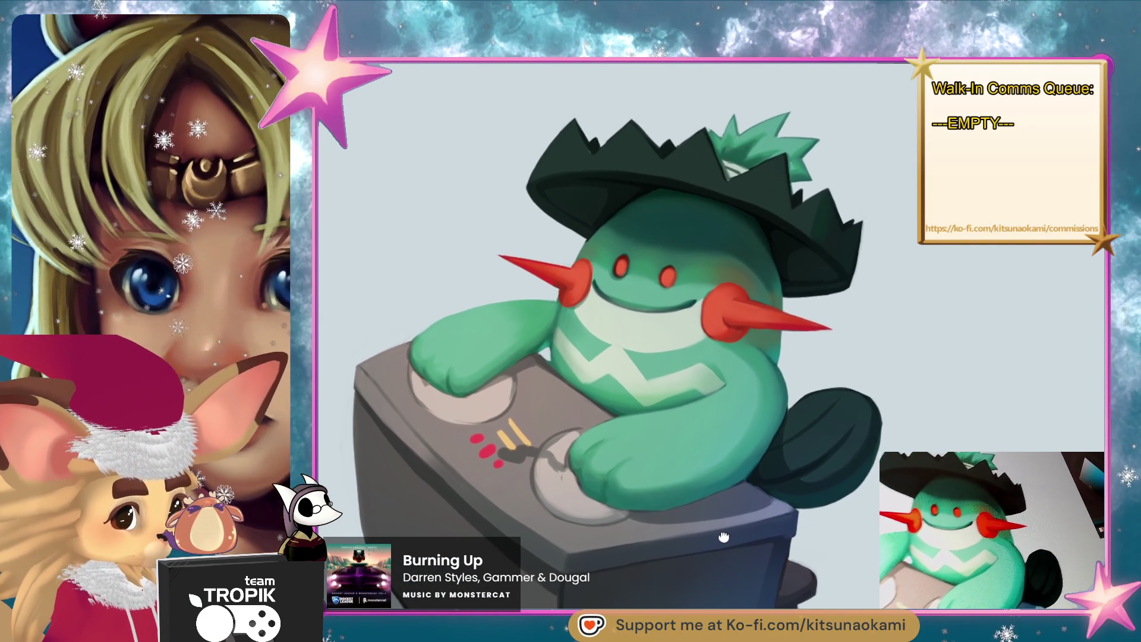
drag(726, 538, 817, 547)
scroll(708, 256, up, 5)
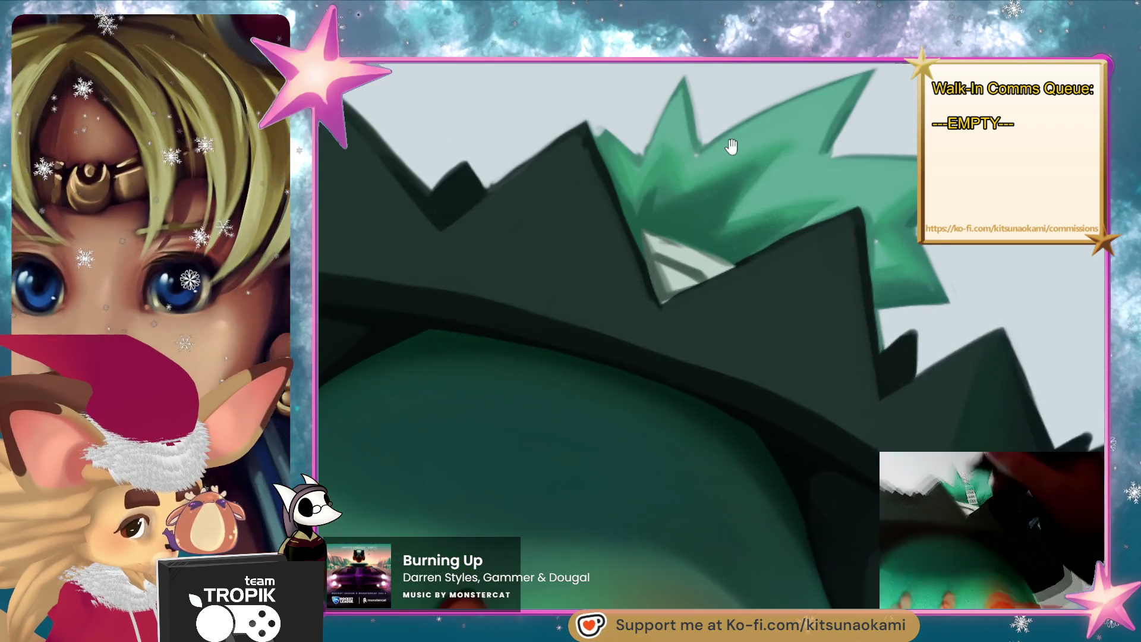
alt+click(656, 302)
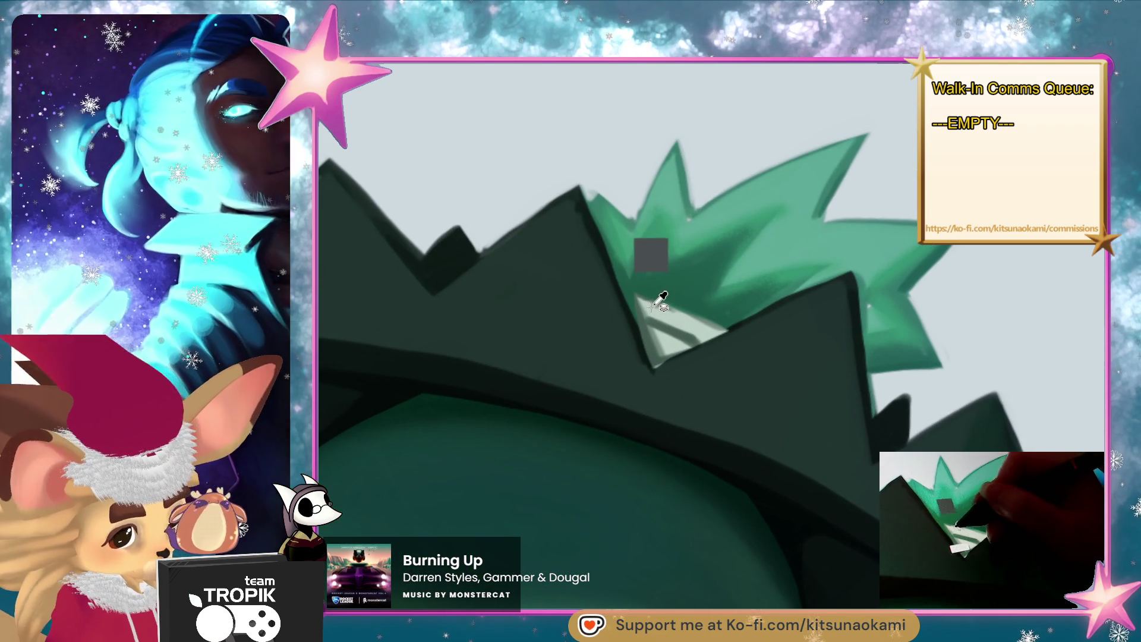
alt+click(658, 305)
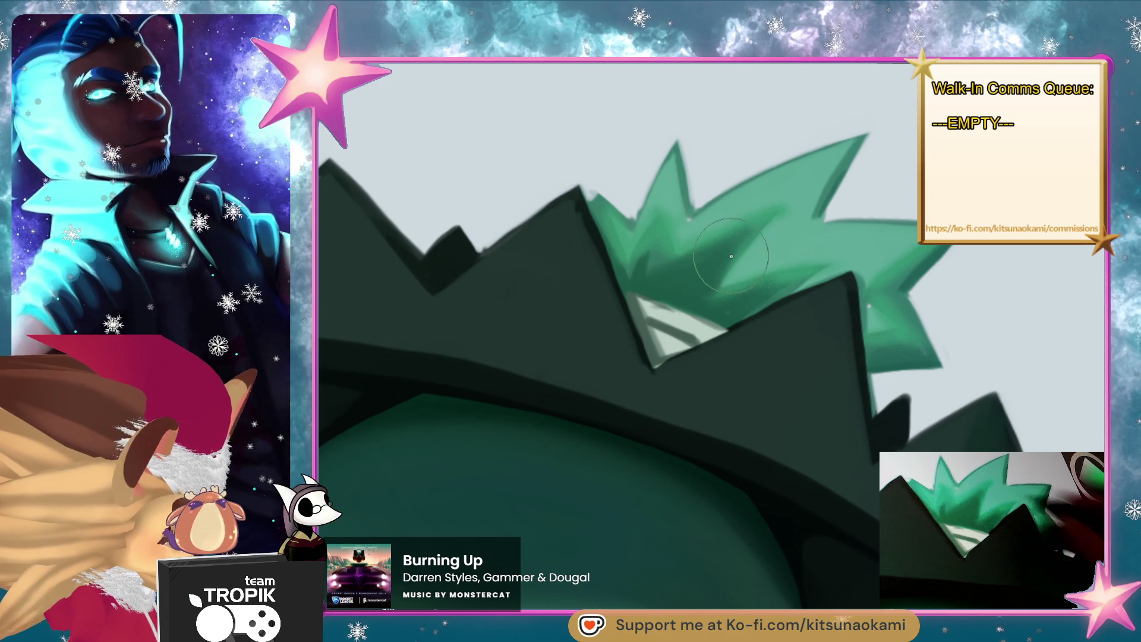
alt+click(1018, 375)
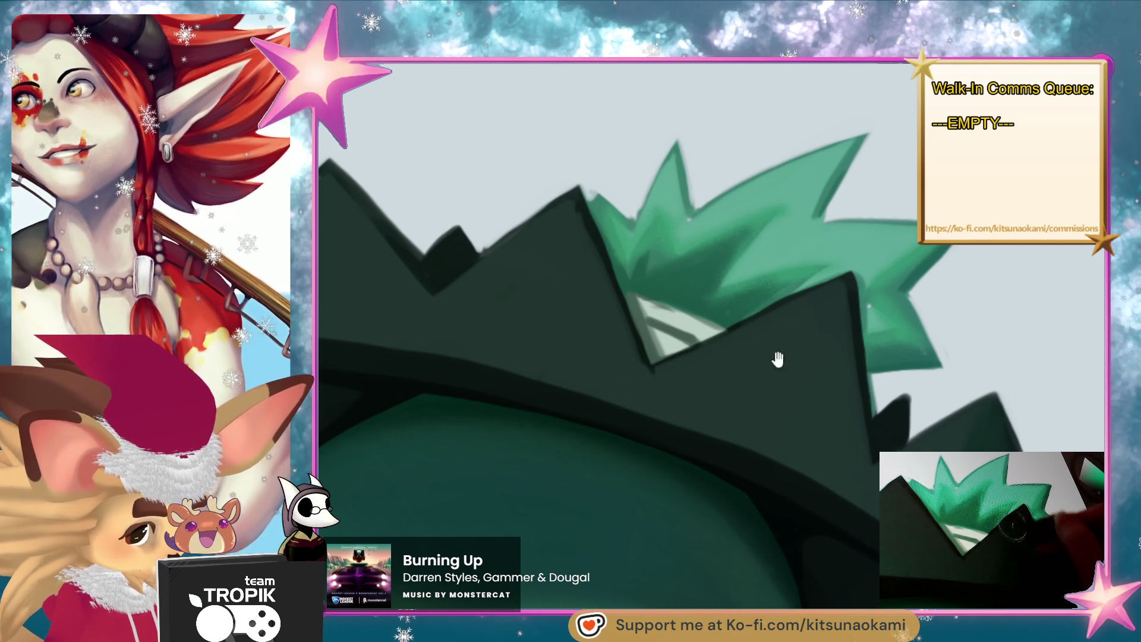
drag(782, 349, 739, 446)
alt+click(751, 304)
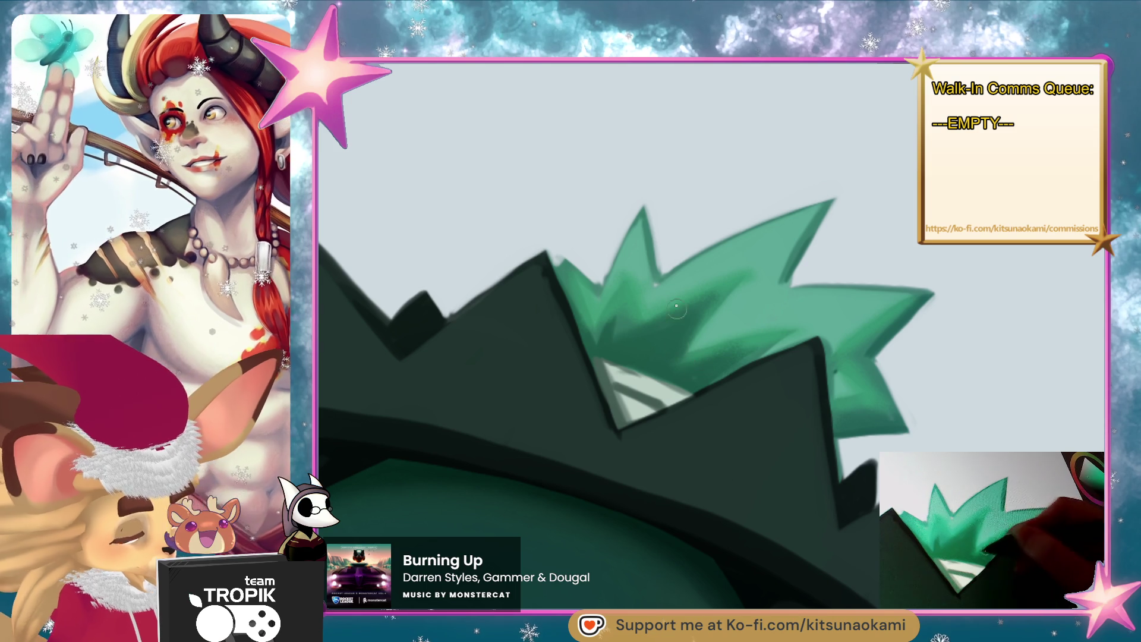
mouse_move(837, 364)
mouse_down()
mouse_move(835, 453)
mouse_move(803, 505)
mouse_up()
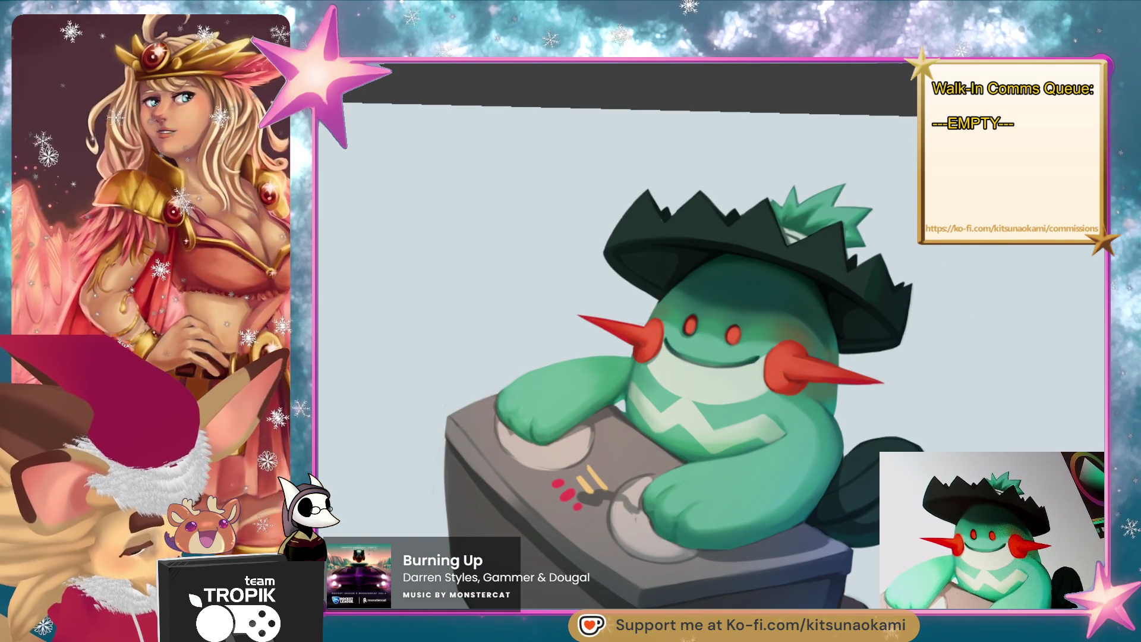